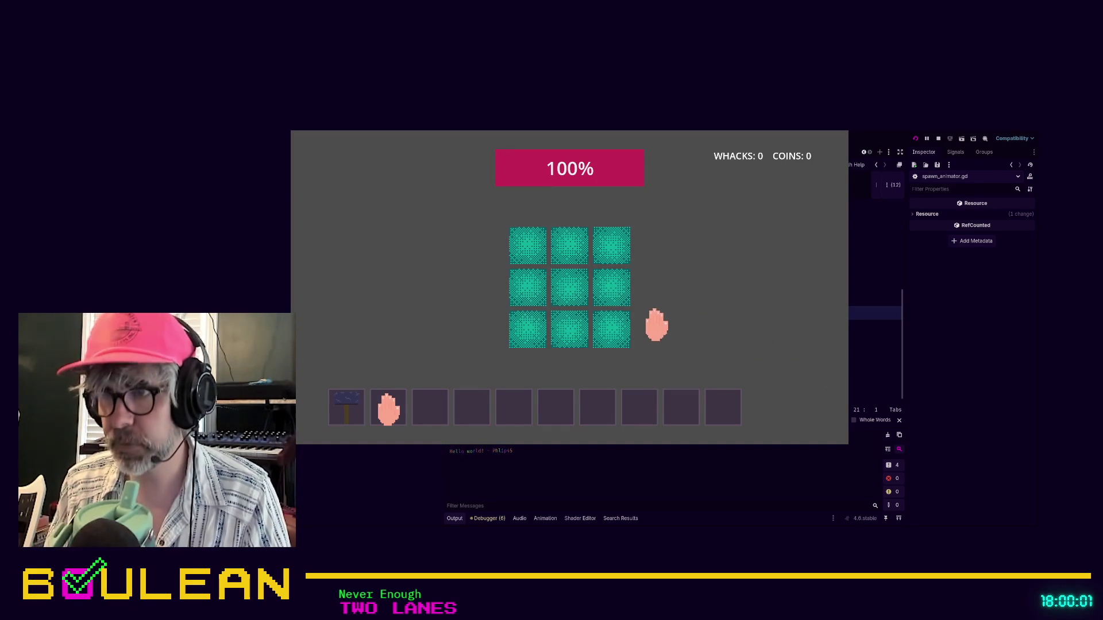
- Stop the running game and look through the grid_event_manager.gd and whackable_manager.gd scripts
key(F8)
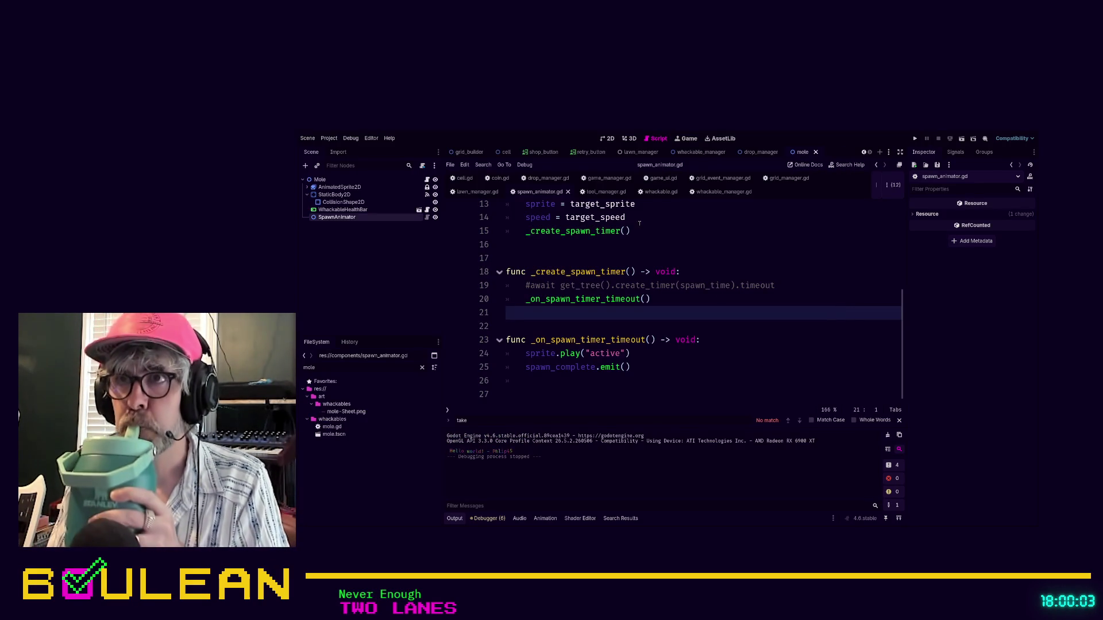
click(722, 178)
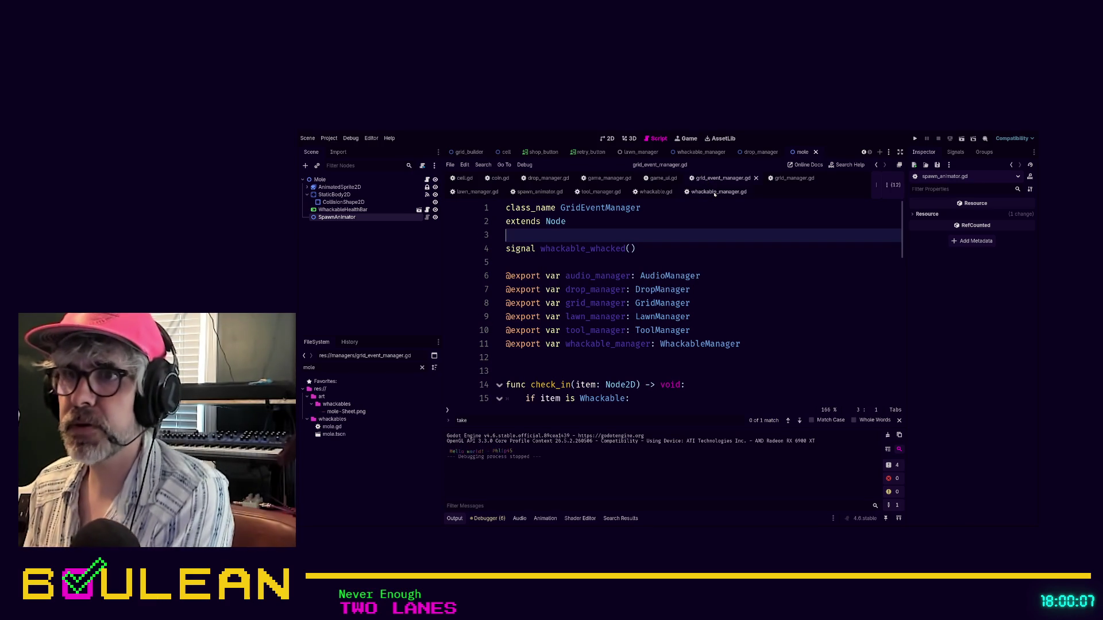
scroll(672, 279, down, 2)
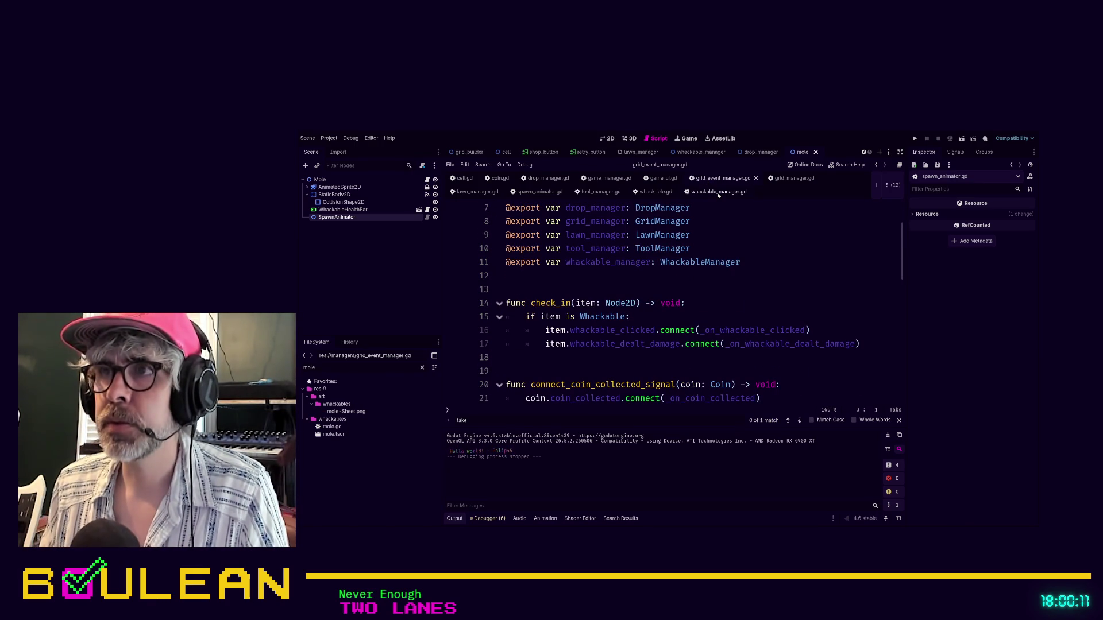
click(719, 191)
scroll(797, 306, up, 5)
scroll(797, 305, up, 5)
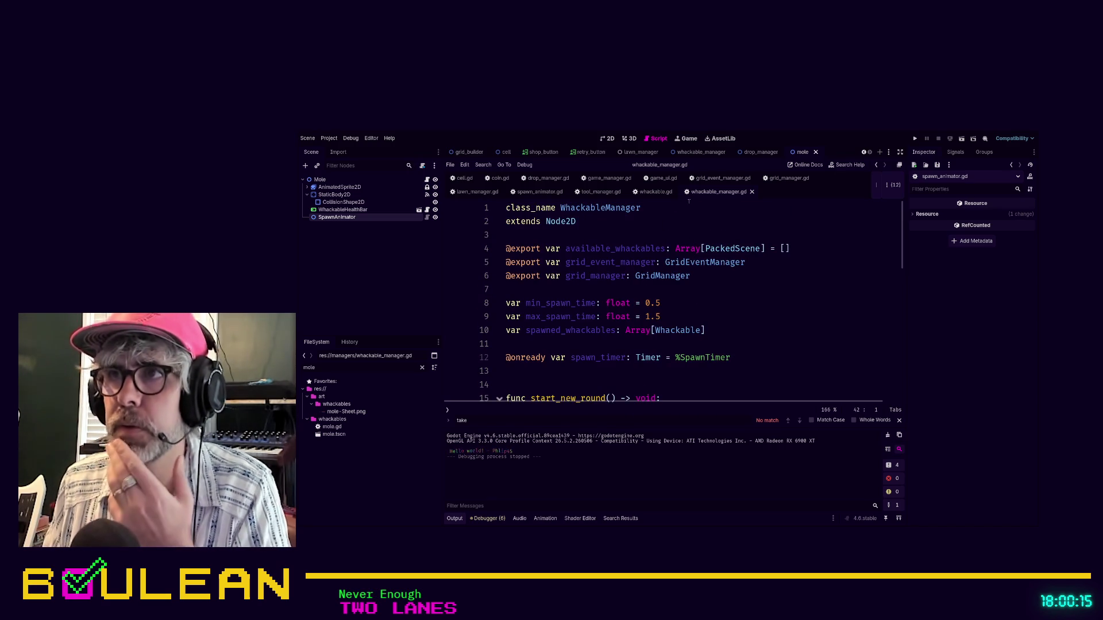
- Open grid_manager.gd and place the caret at the end of line 17 in add_to_grid
click(779, 182)
scroll(773, 270, down, 4)
scroll(773, 270, up, 4)
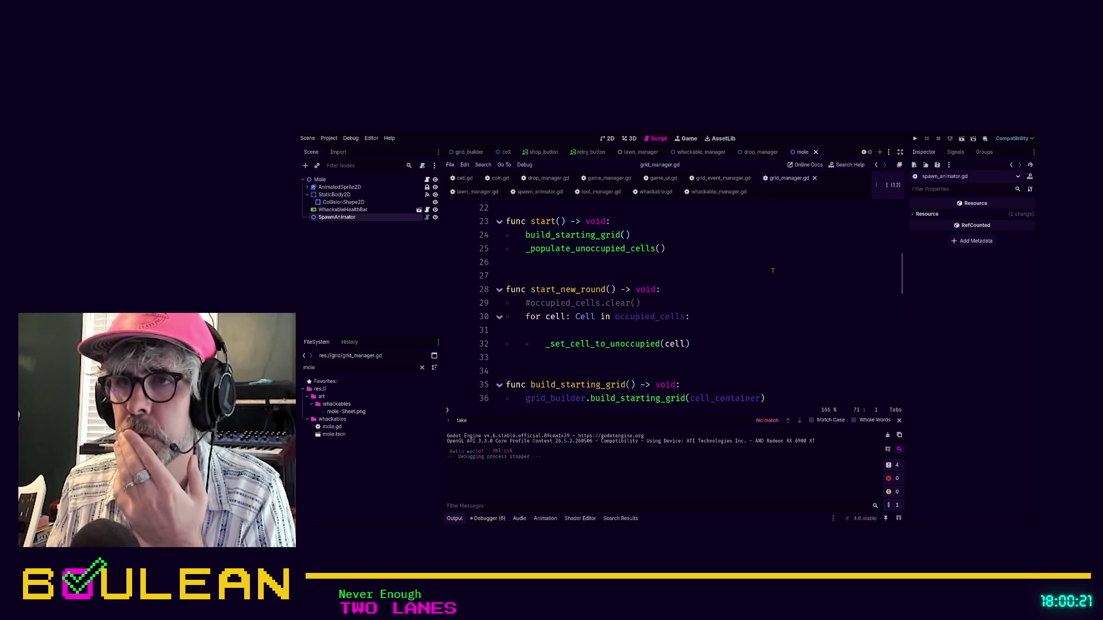
scroll(773, 270, up, 4)
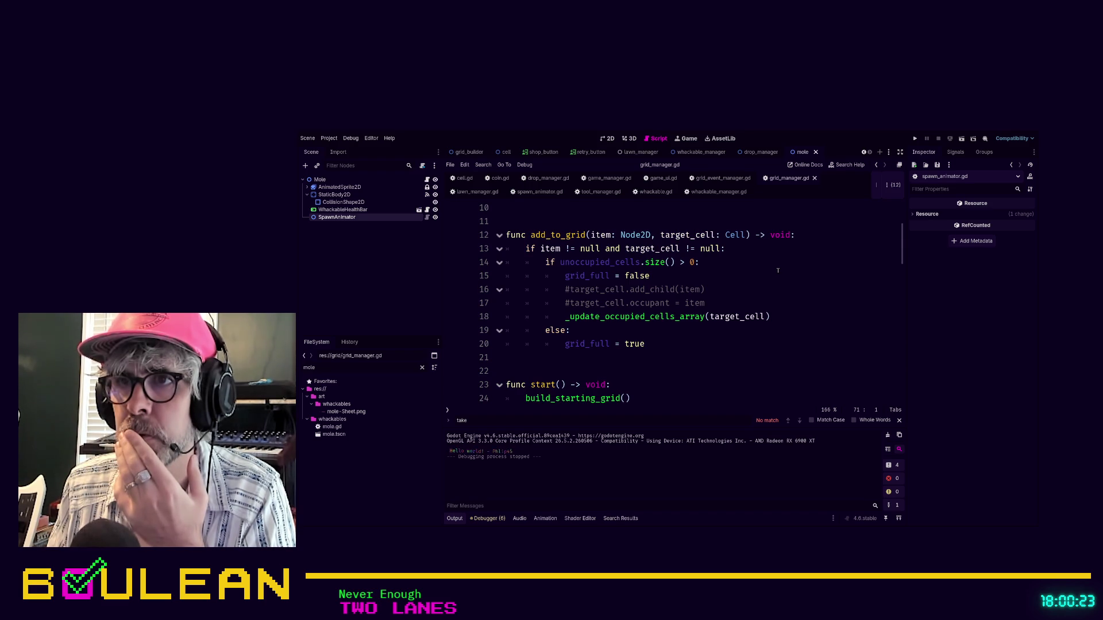
click(727, 304)
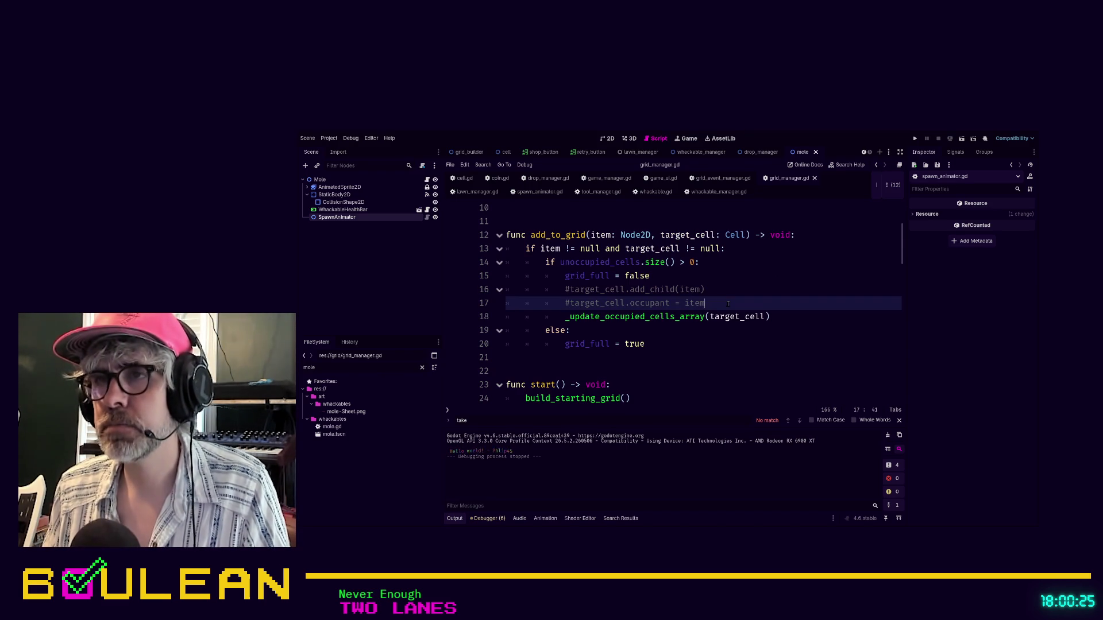
- Add target_cell.check_in(item) below the commented lines in add_to_grid and save grid_manager.gd
mouse_move(728, 304)
mouse_down()
mouse_move(563, 303)
mouse_move(563, 291)
mouse_up()
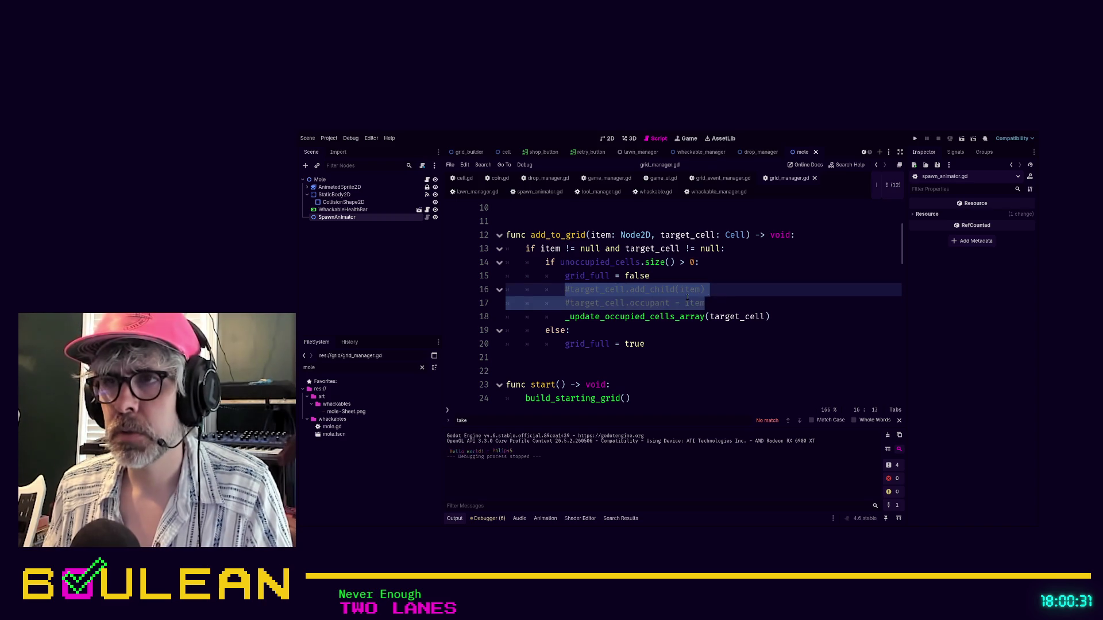
click(727, 304)
key(Return)
text(target)
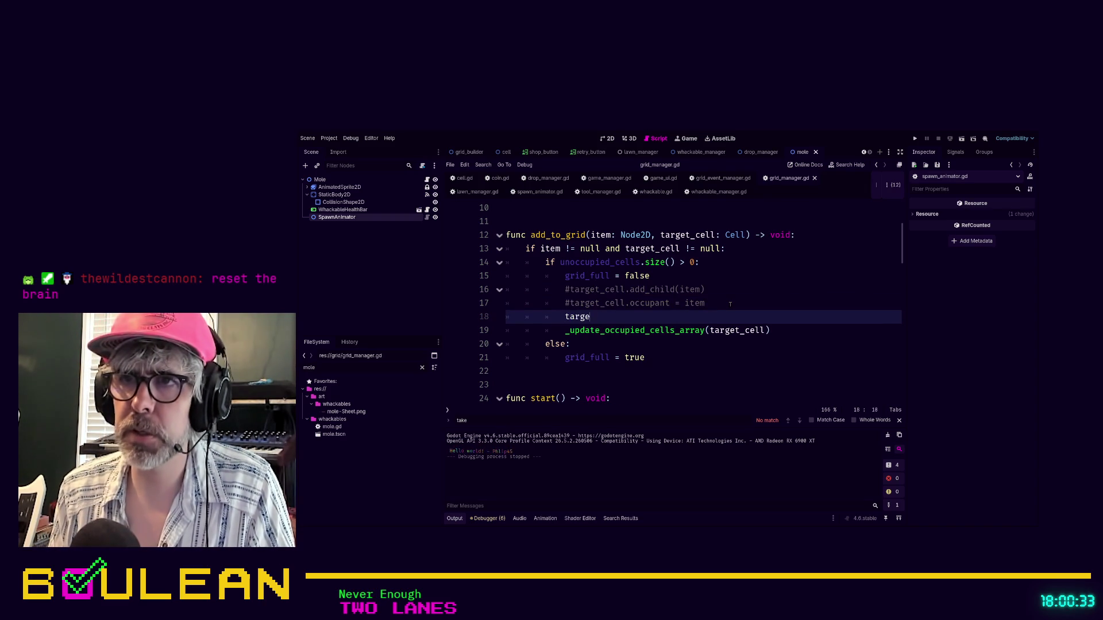
key(Return)
text(.ceh)
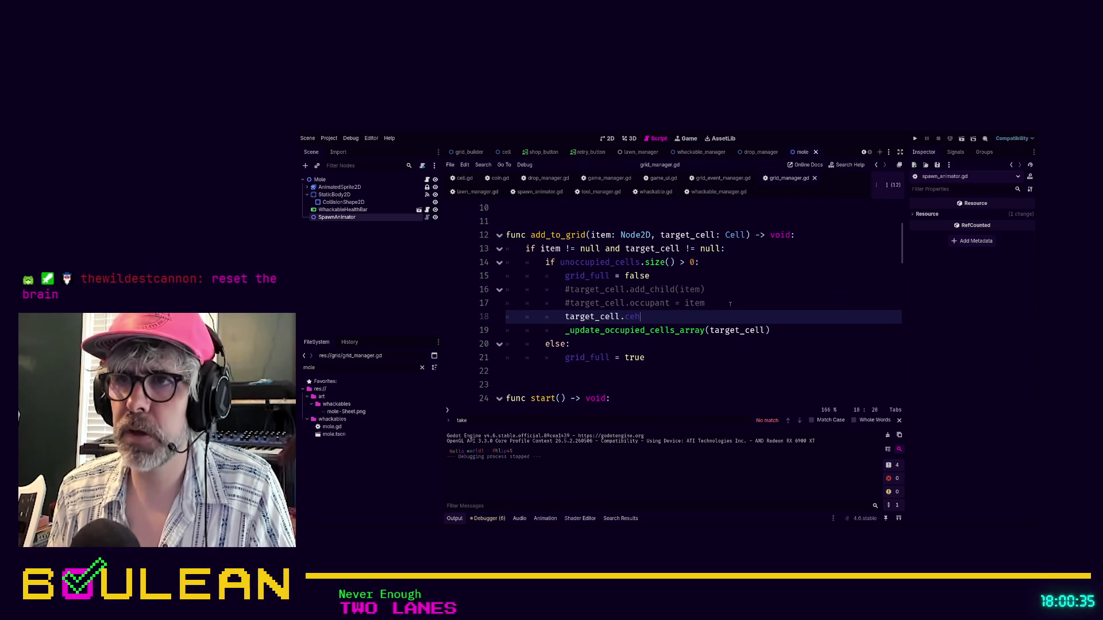
text(c)
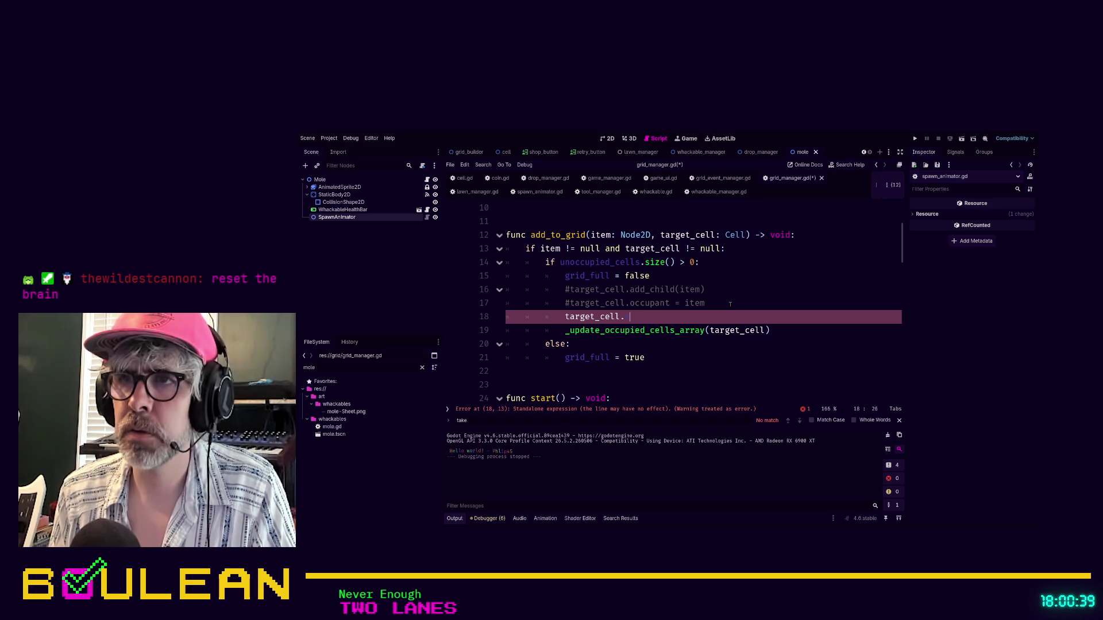
text(kc)
key(Return)
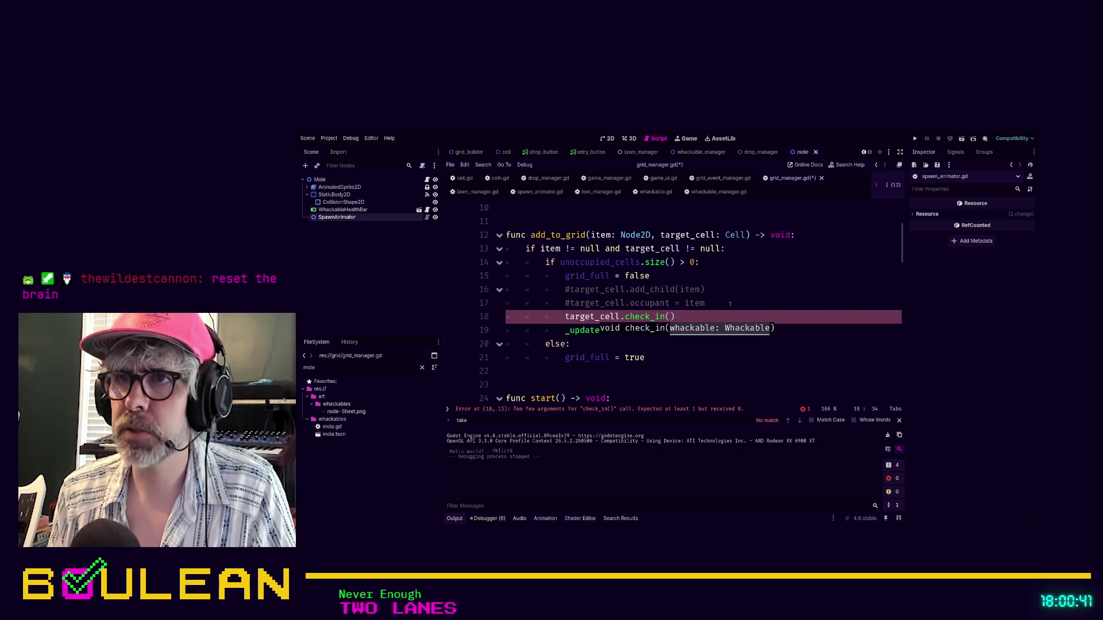
text(item)
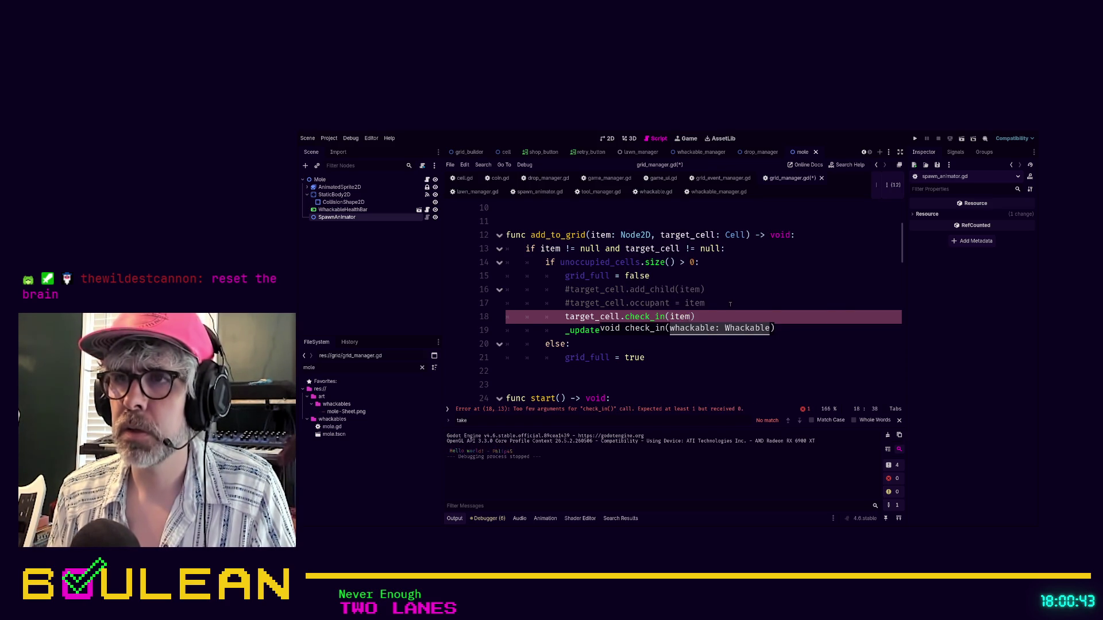
click(740, 320)
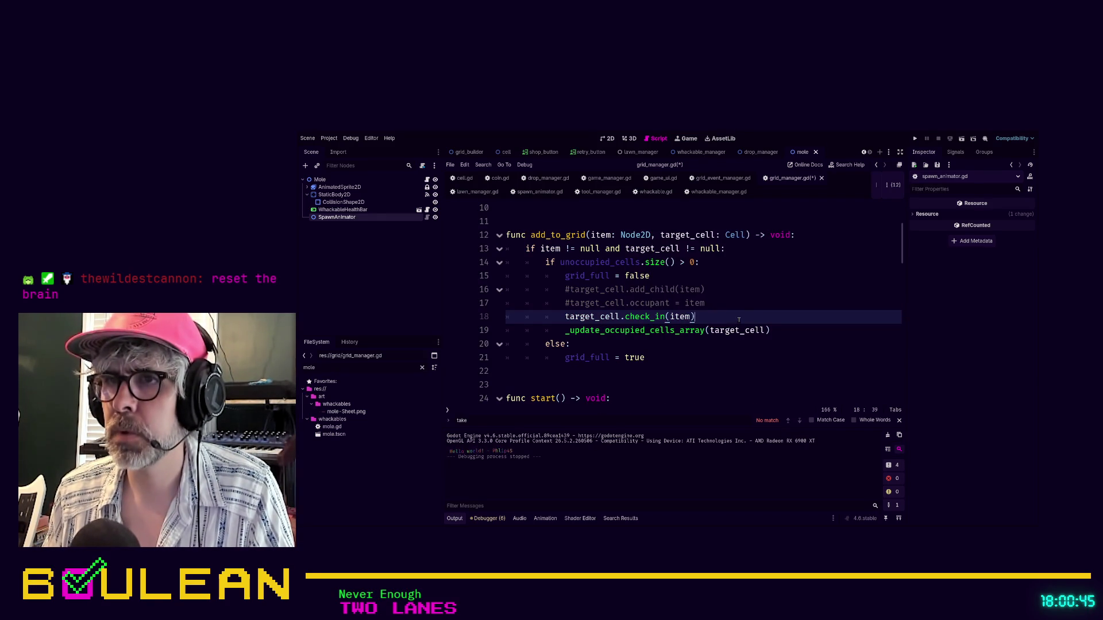
key(ctrl+s)
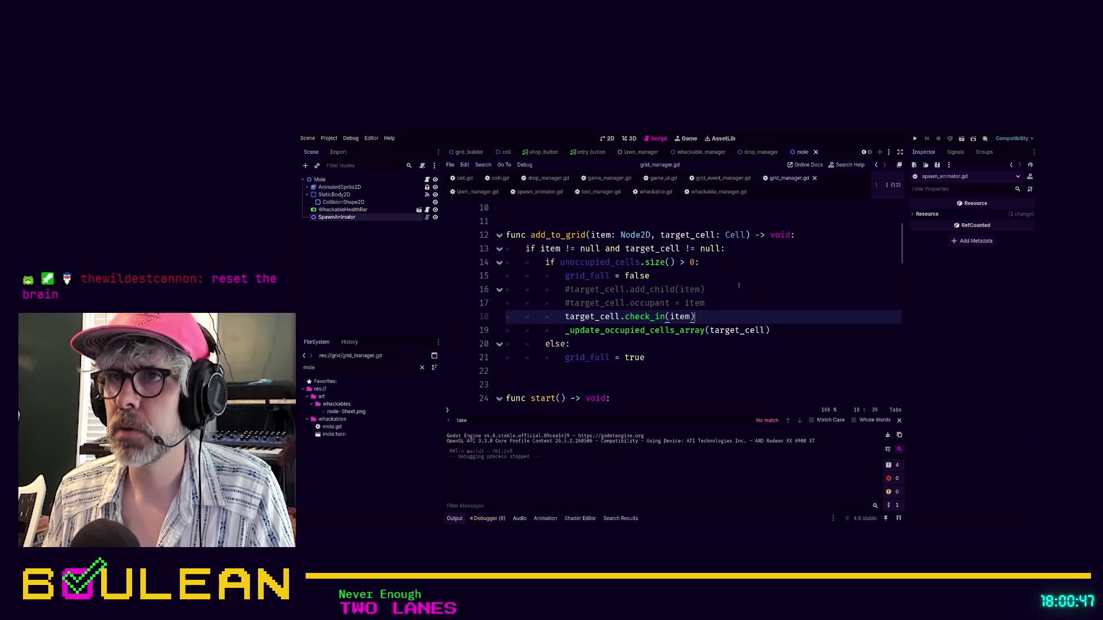
click(741, 303)
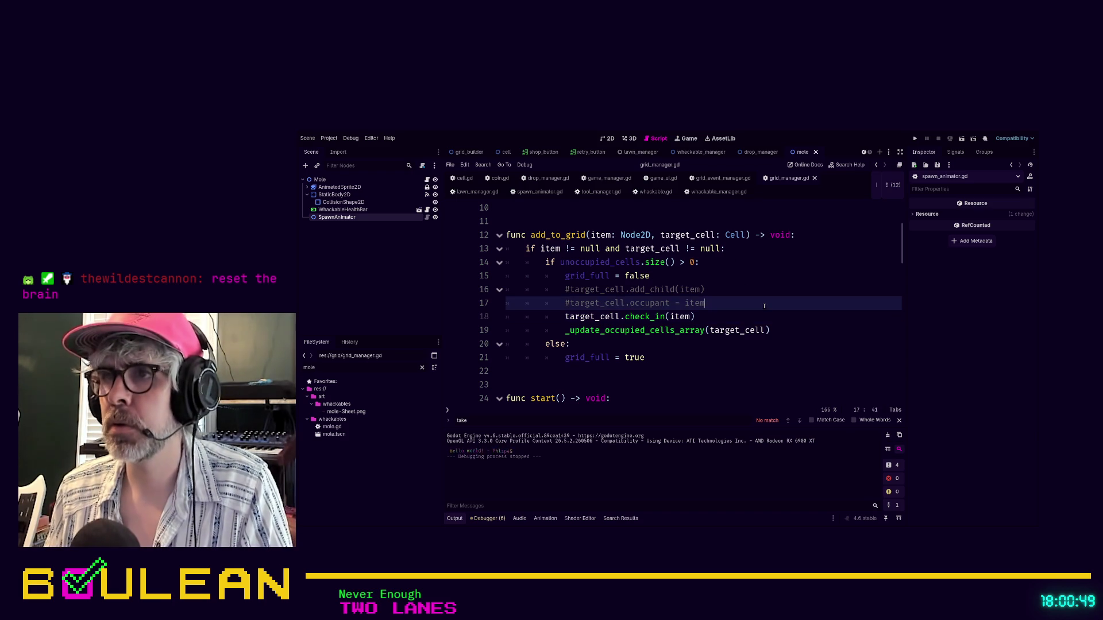
- Playtest the game, restarting after the lawn is ruined and whacking moles and apples, then stop it
key(F5)
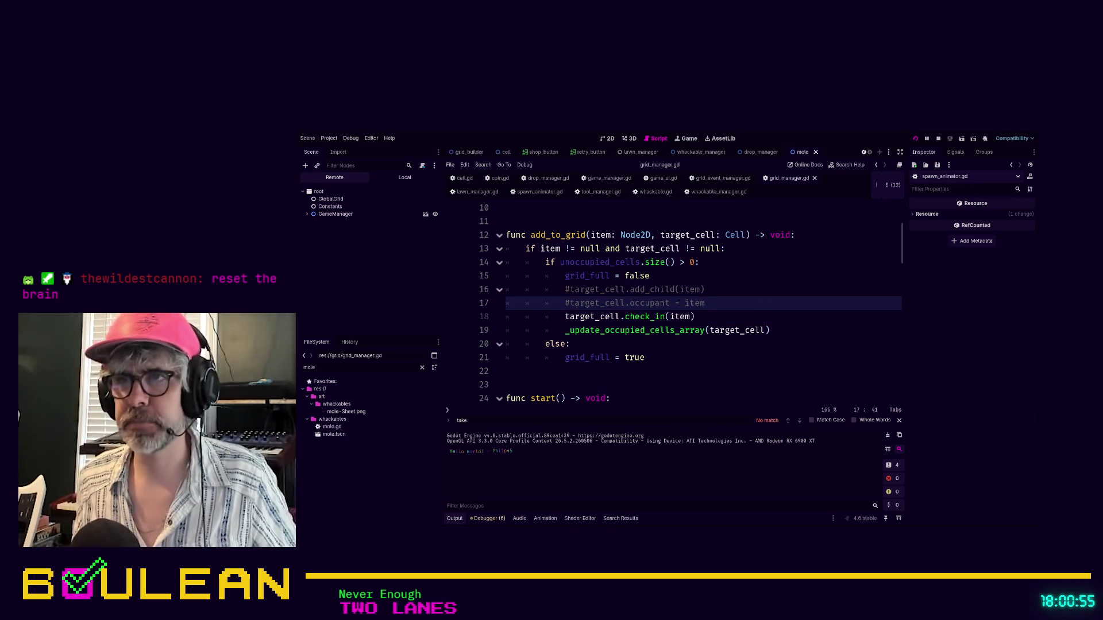
key(F5)
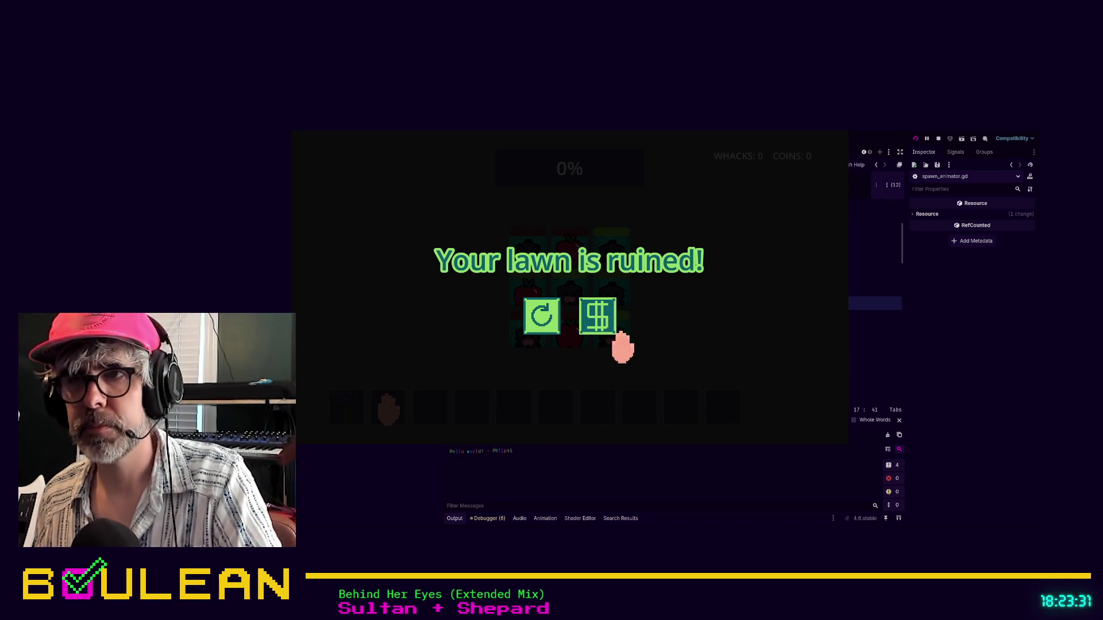
click(538, 316)
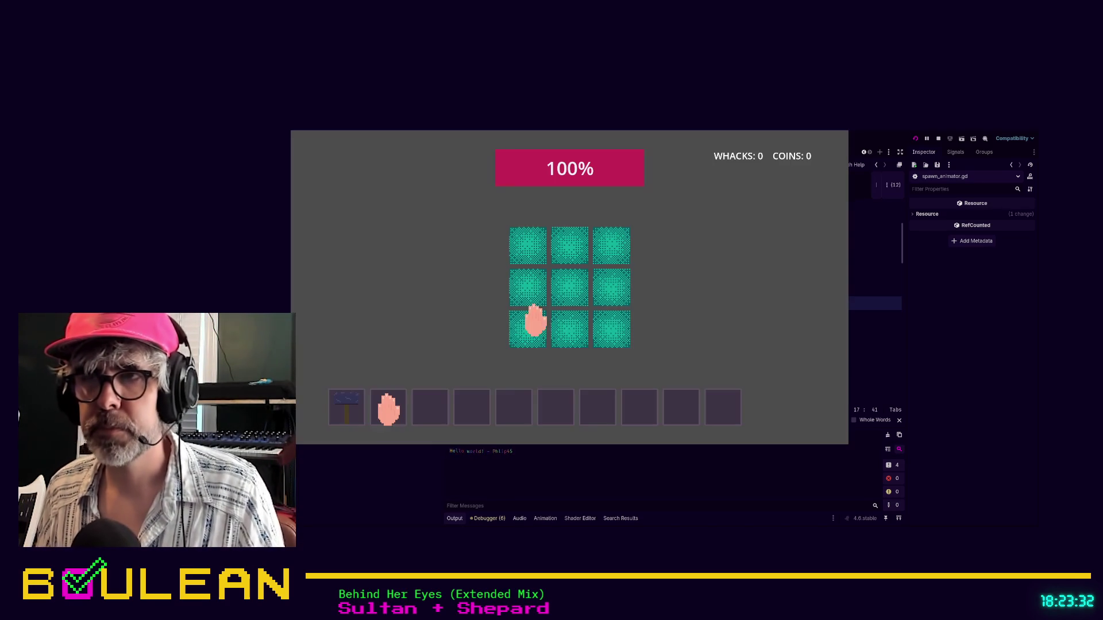
click(610, 290)
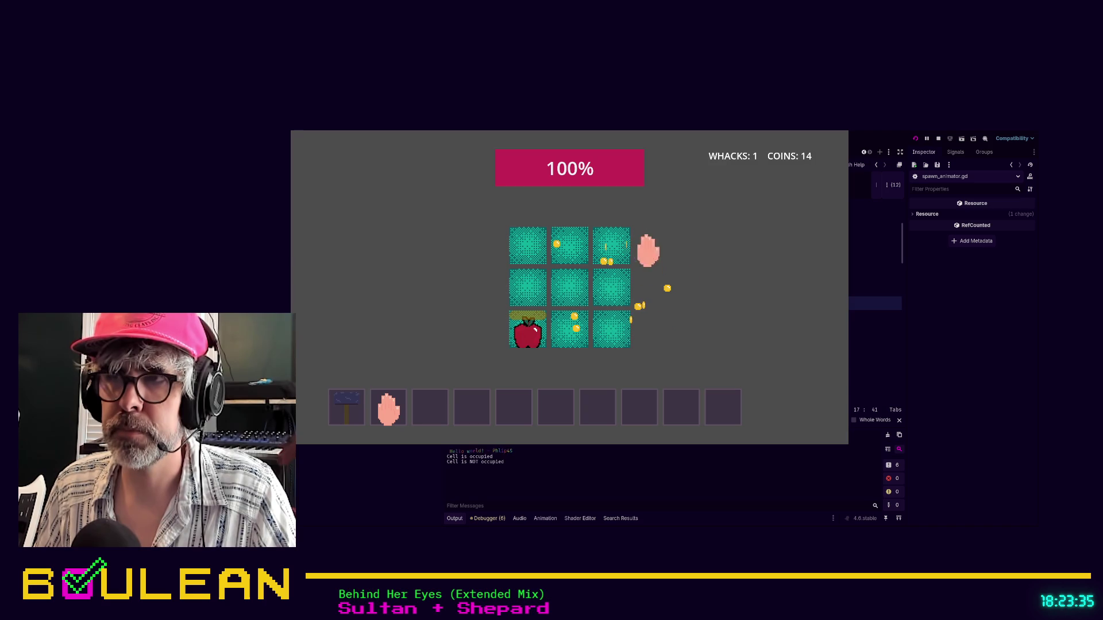
click(529, 331)
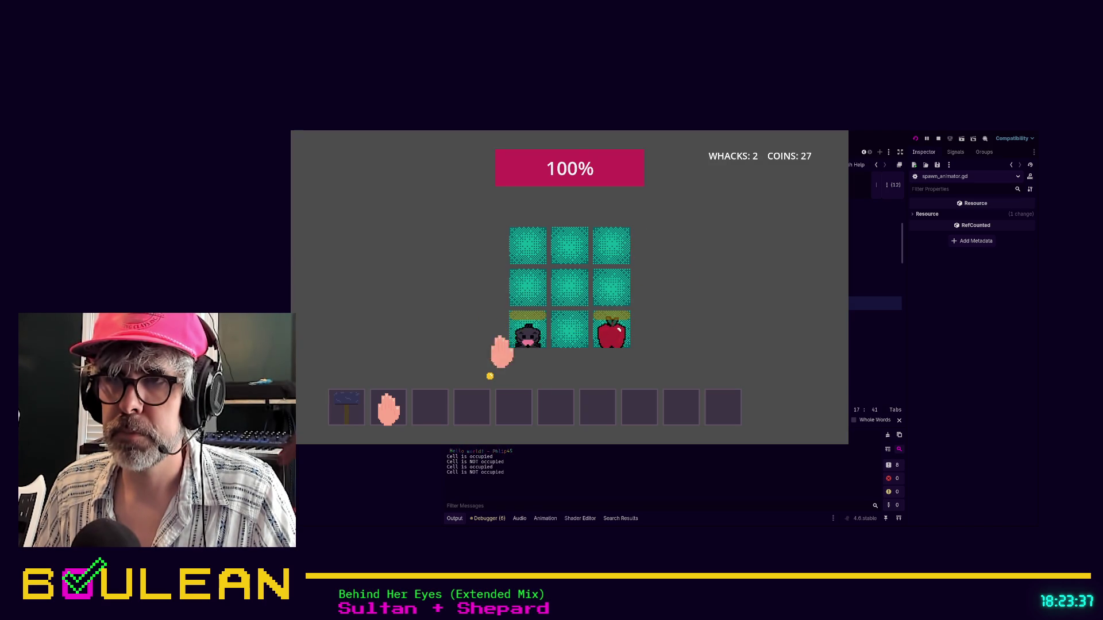
click(529, 331)
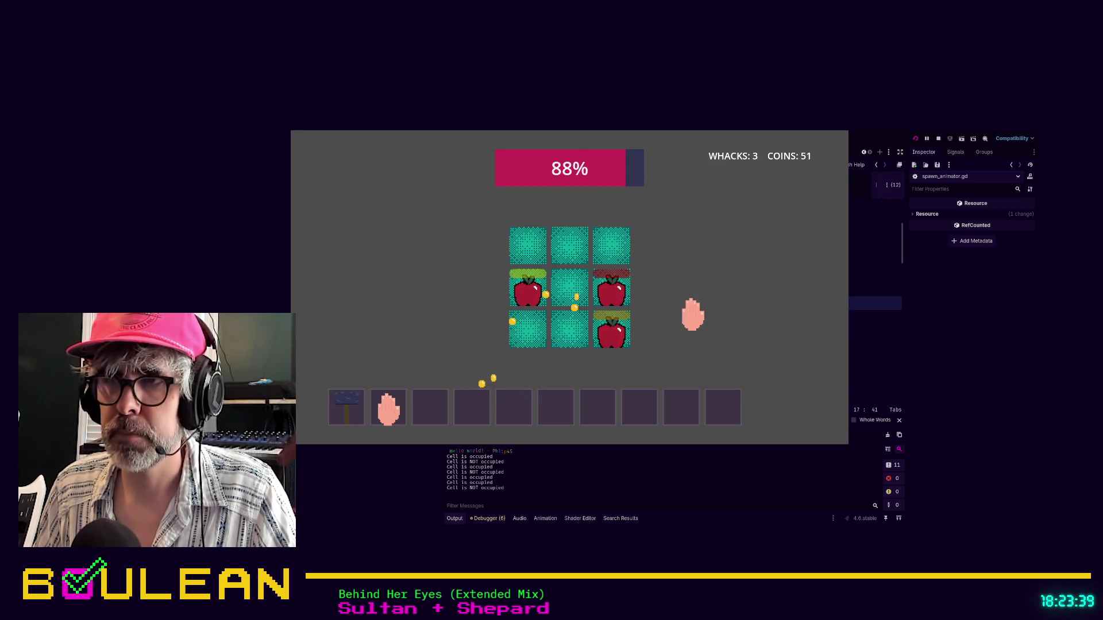
click(613, 331)
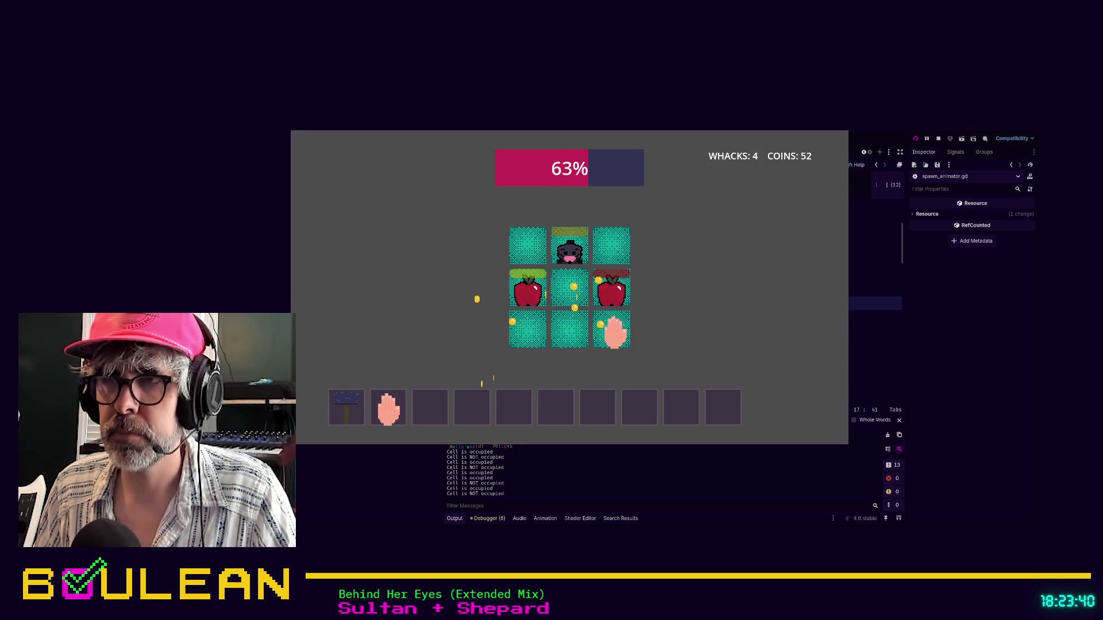
click(612, 289)
click(620, 331)
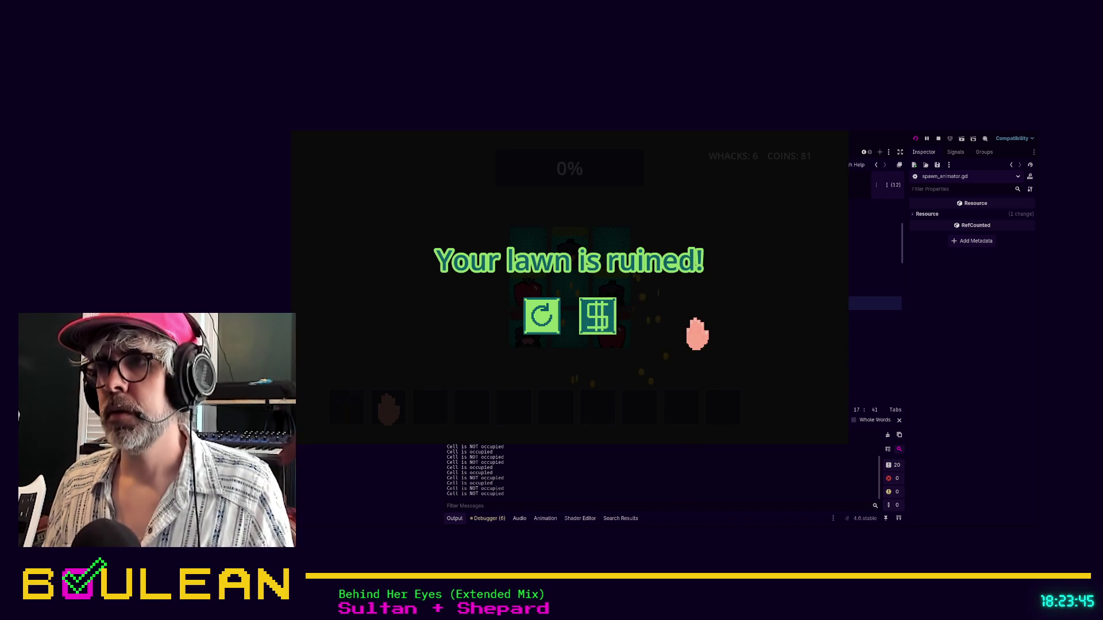
key(F8)
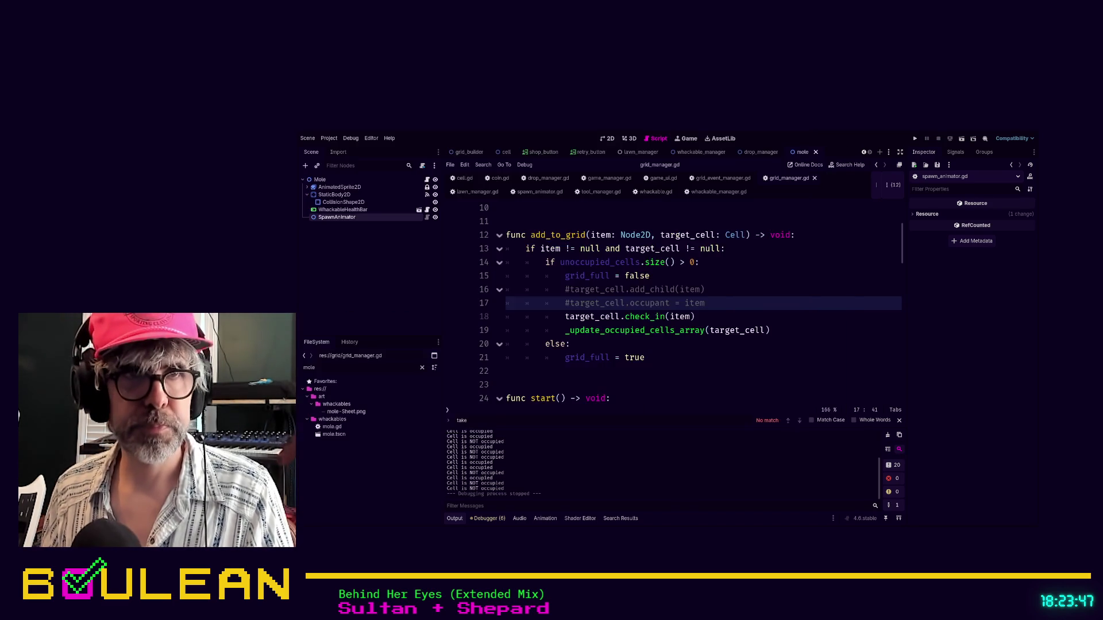
click(713, 343)
click(716, 303)
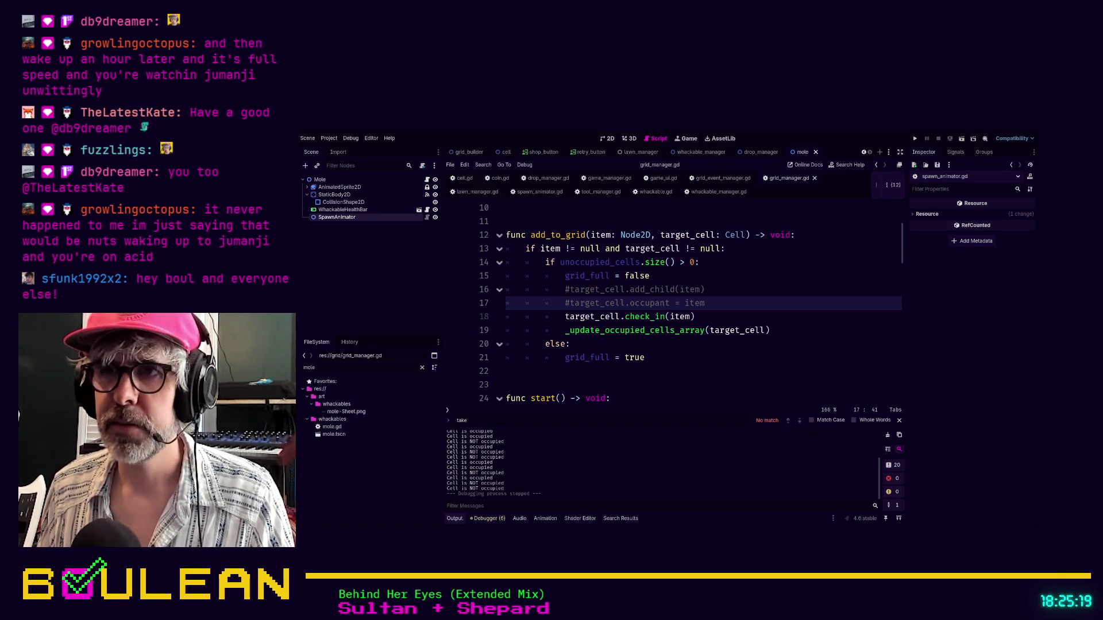
- Delete the commented-out add_child and occupant lines 16–17 in add_to_grid
key(shift+Home)
key(shift+Home)
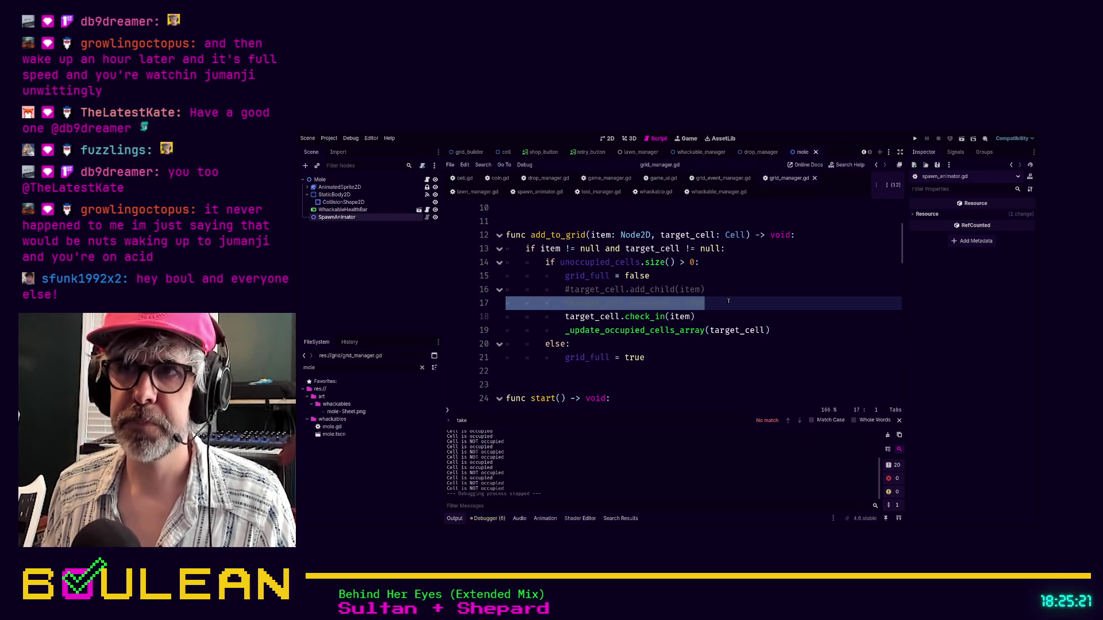
key(shift+Up)
key(BackSpace)
key(BackSpace)
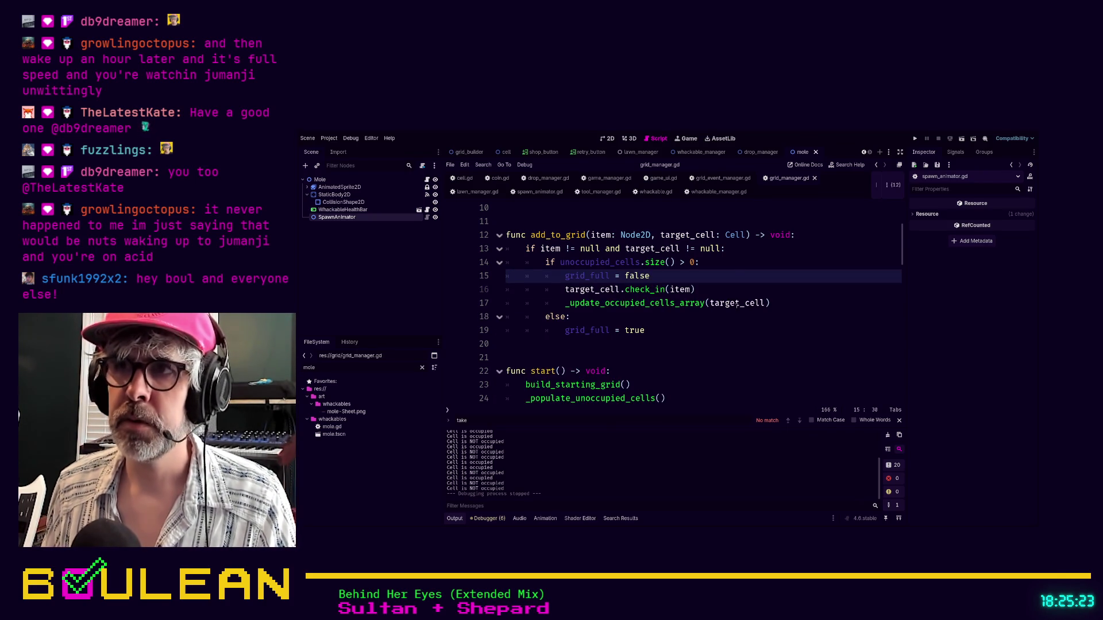
click(721, 289)
- Delete the commented-out #occupied_cells.clear() line in start_new_round
scroll(721, 290, down, 6)
scroll(721, 289, up, 7)
scroll(689, 322, down, 2)
click(678, 329)
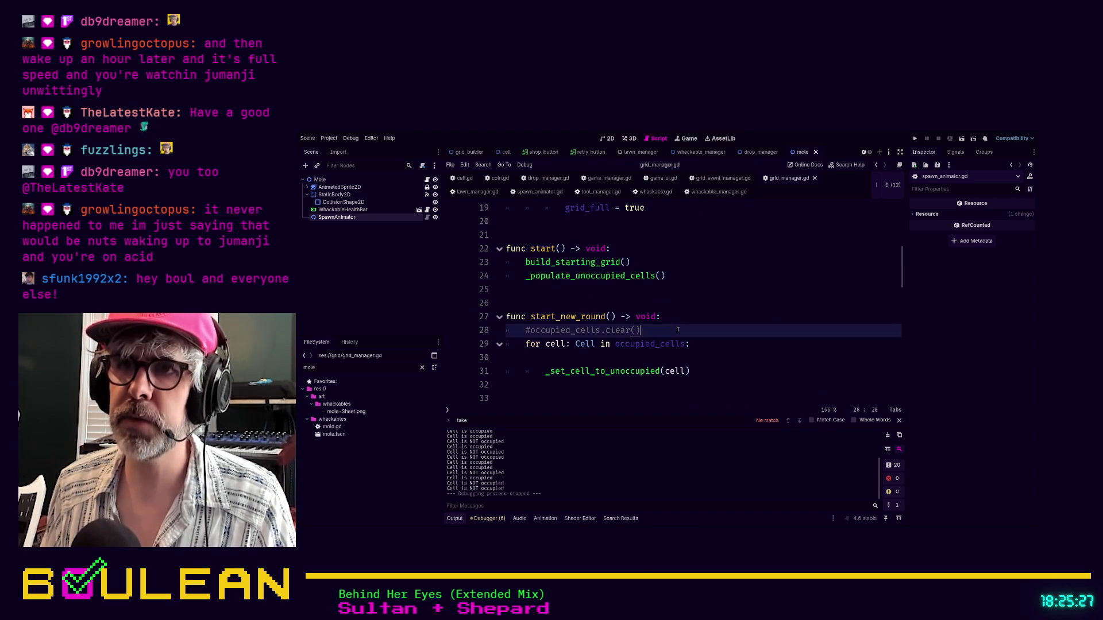
key(shift+Home)
key(shift+Home)
key(BackSpace)
key(BackSpace)
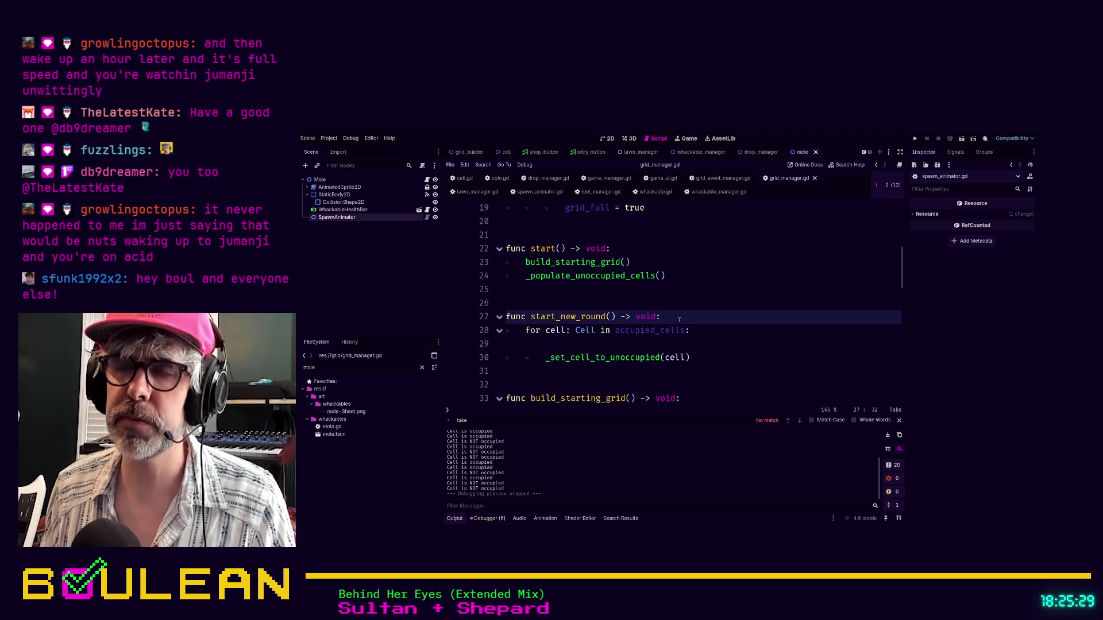
scroll(679, 319, up, 5)
scroll(681, 319, down, 8)
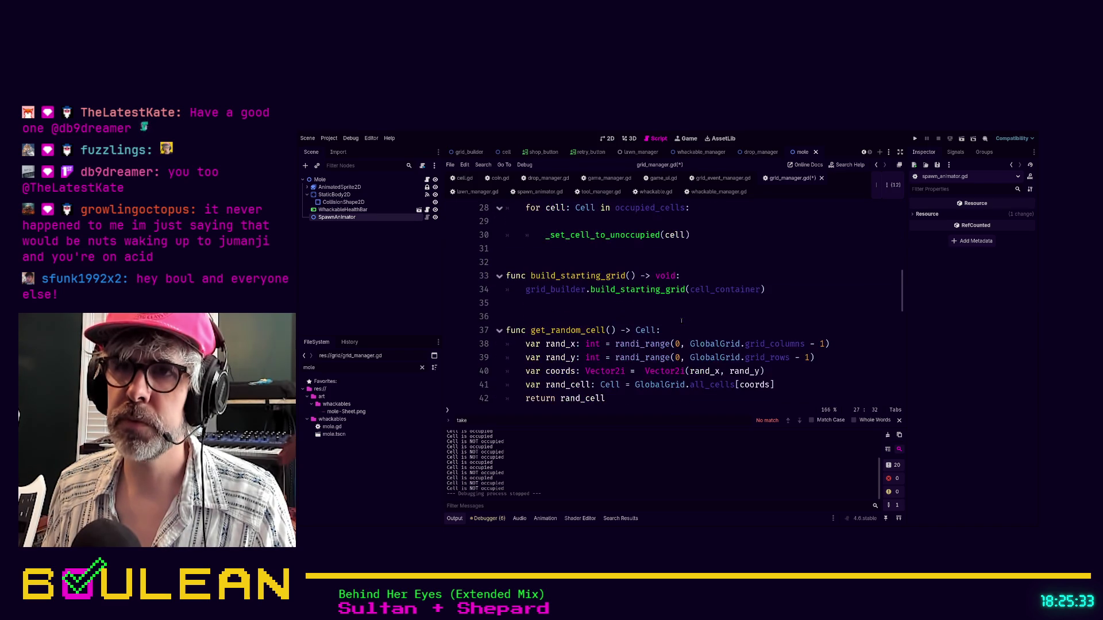
scroll(607, 305, down, 6)
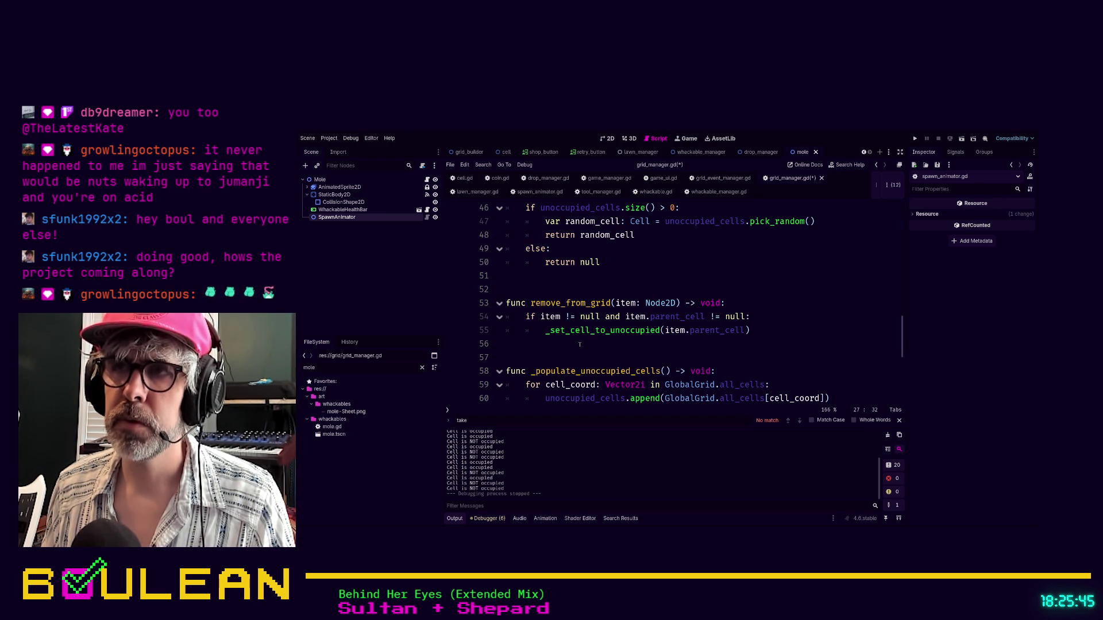
scroll(618, 343, down, 1)
scroll(618, 343, down, 4)
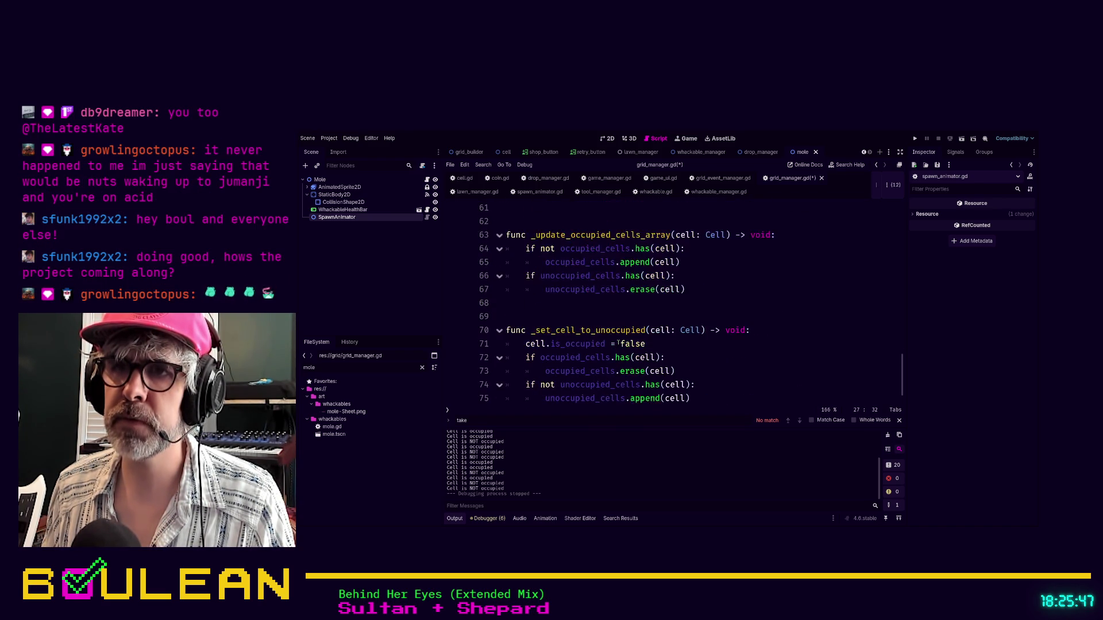
scroll(645, 333, up, 1)
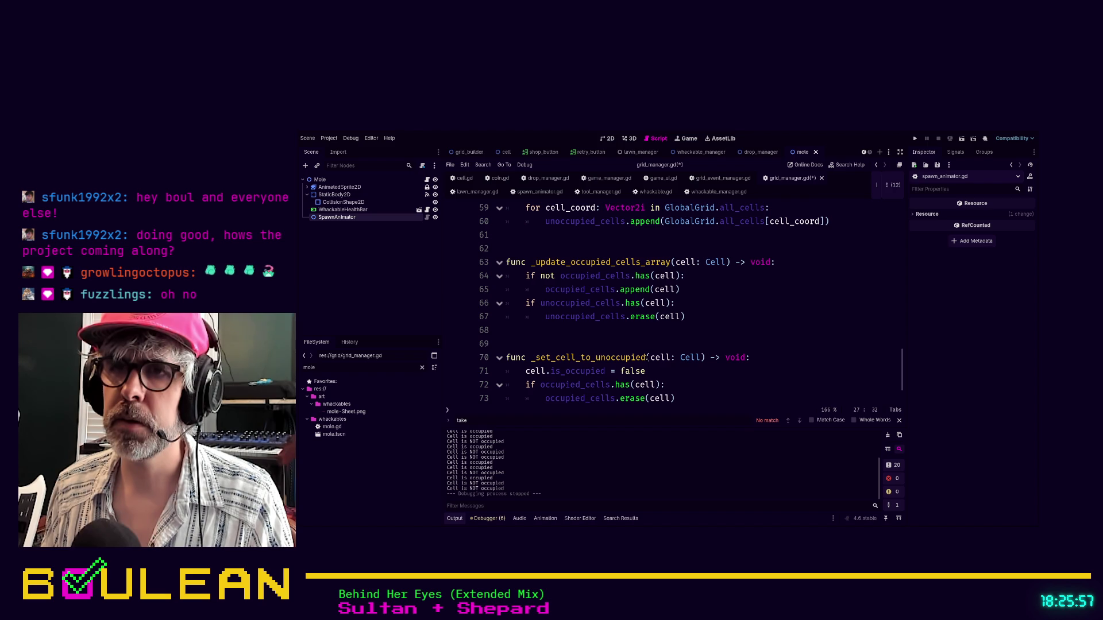
click(648, 358)
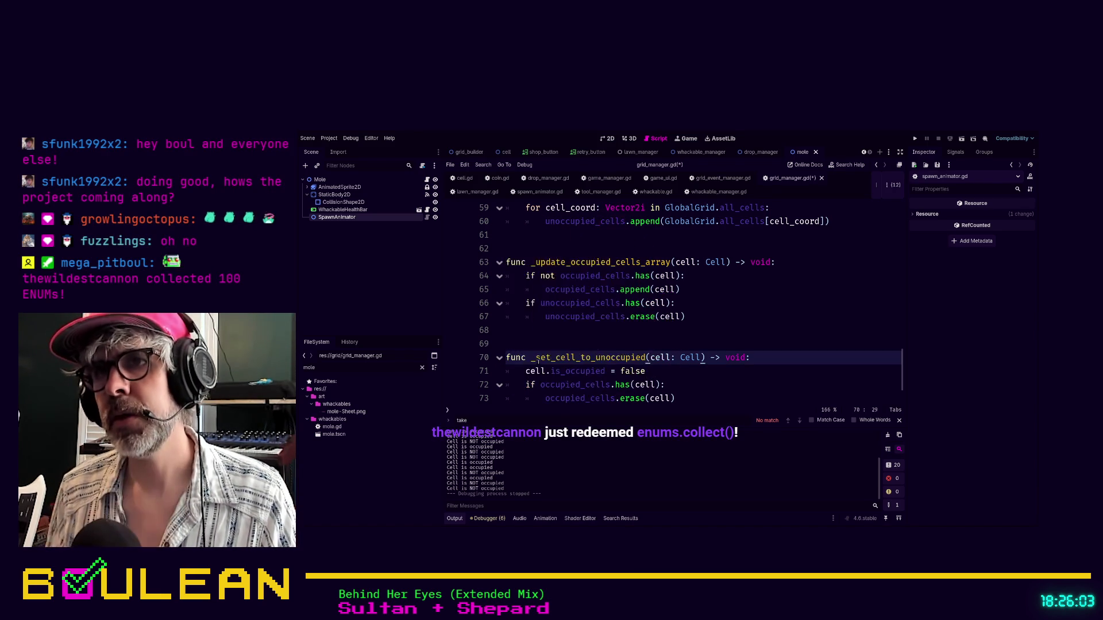
scroll(672, 305, down, 1)
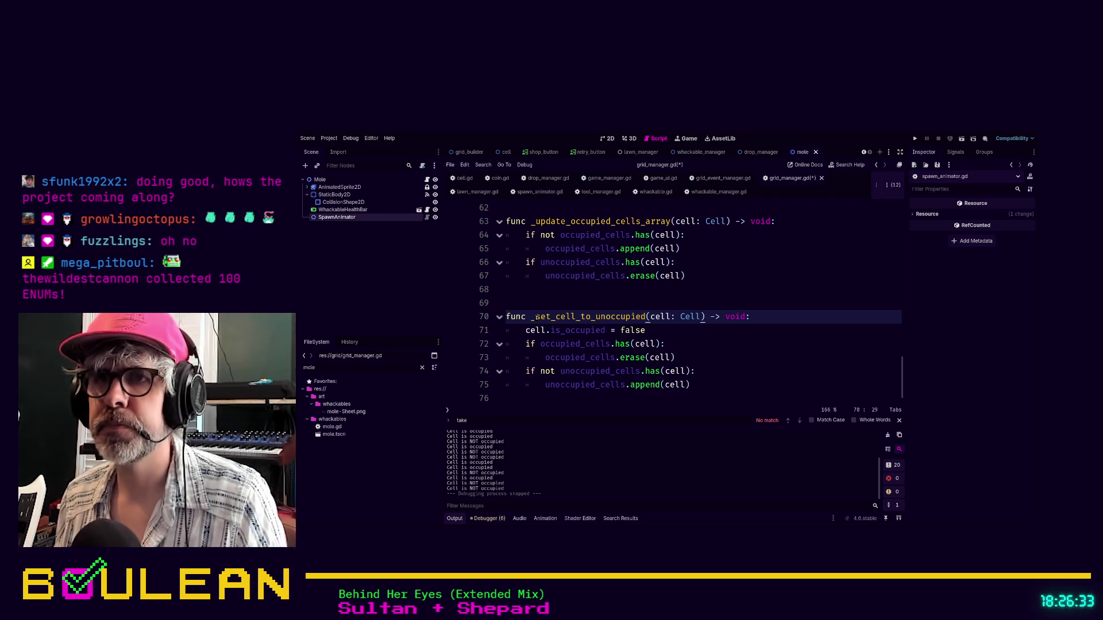
- Rename the helpers to _update_unoccupied_cells and _update_occupied_cells, fixing the line 17 call
double_click(536, 317)
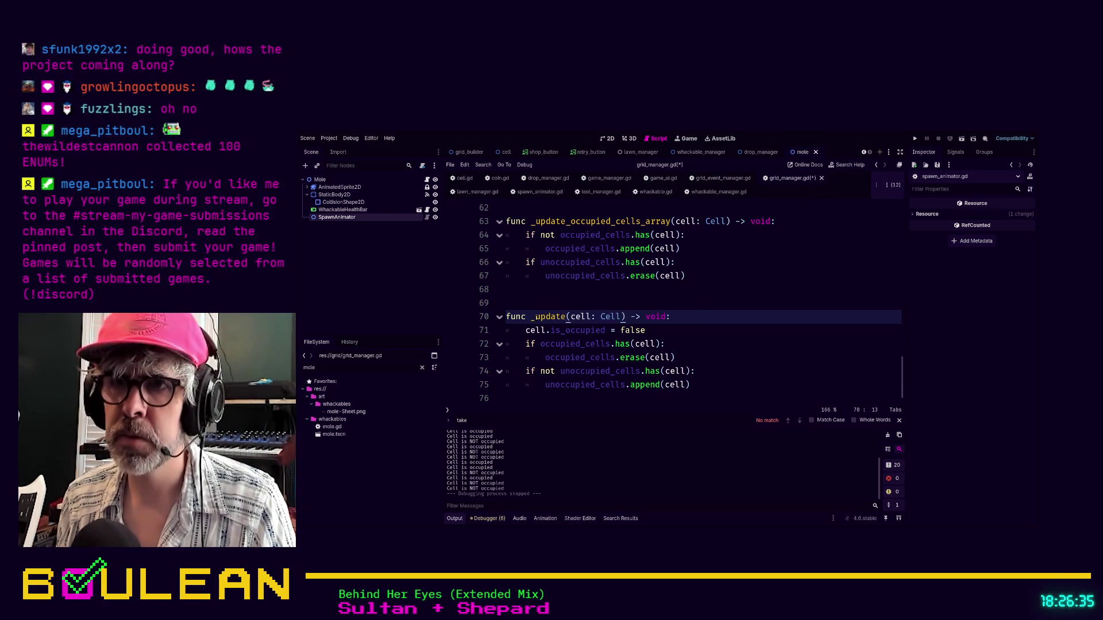
text(ate_unoccupied_cells)
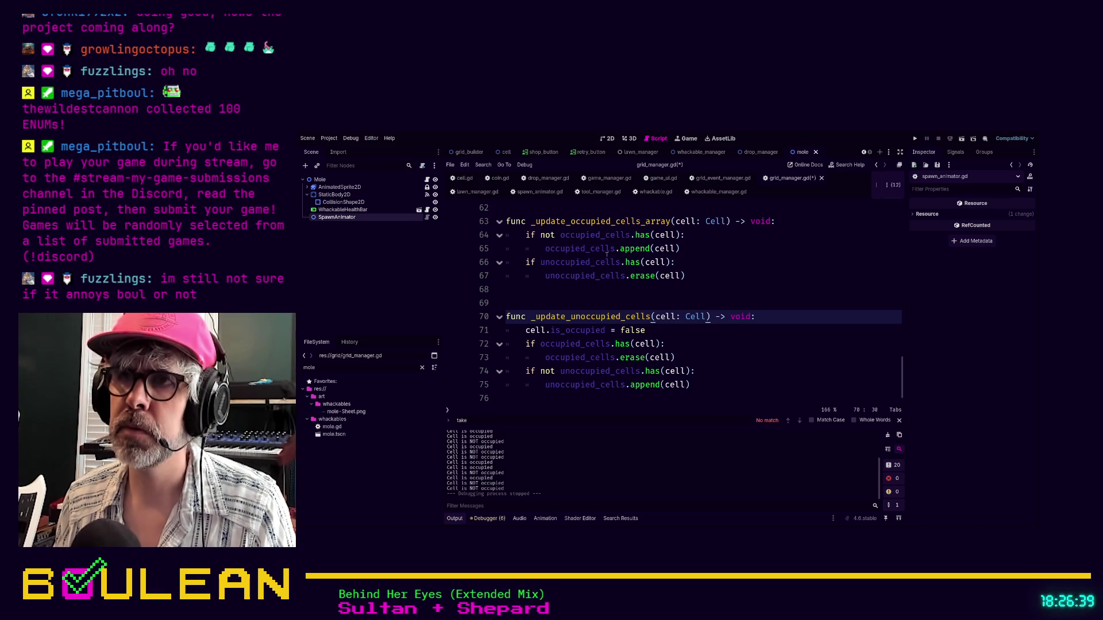
click(671, 222)
key(BackSpace)
key(BackSpace)
key(BackSpace)
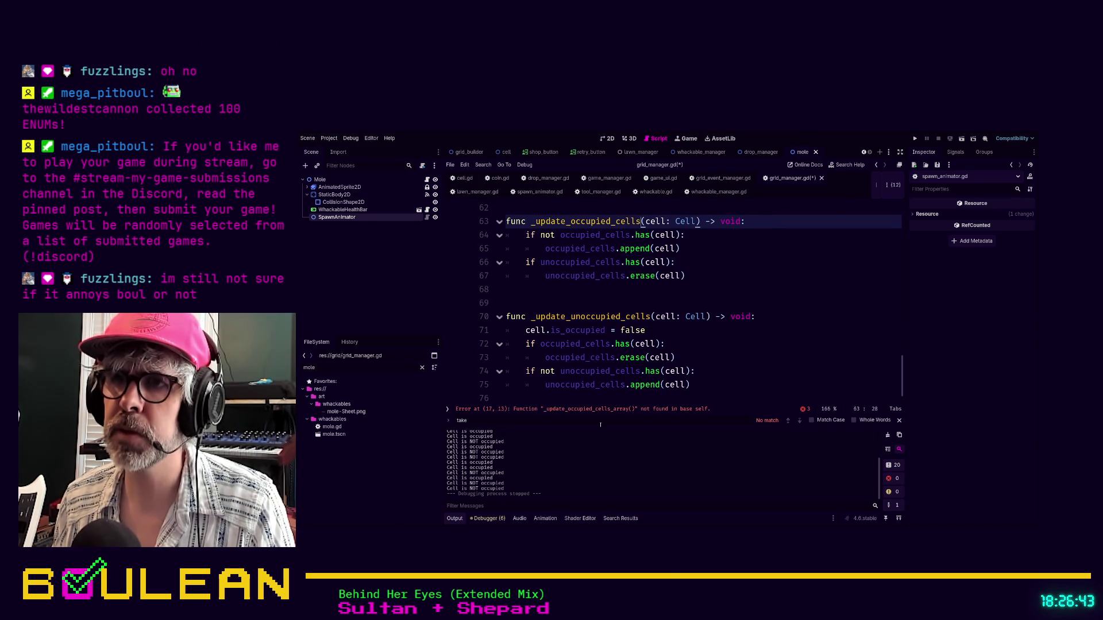
click(581, 409)
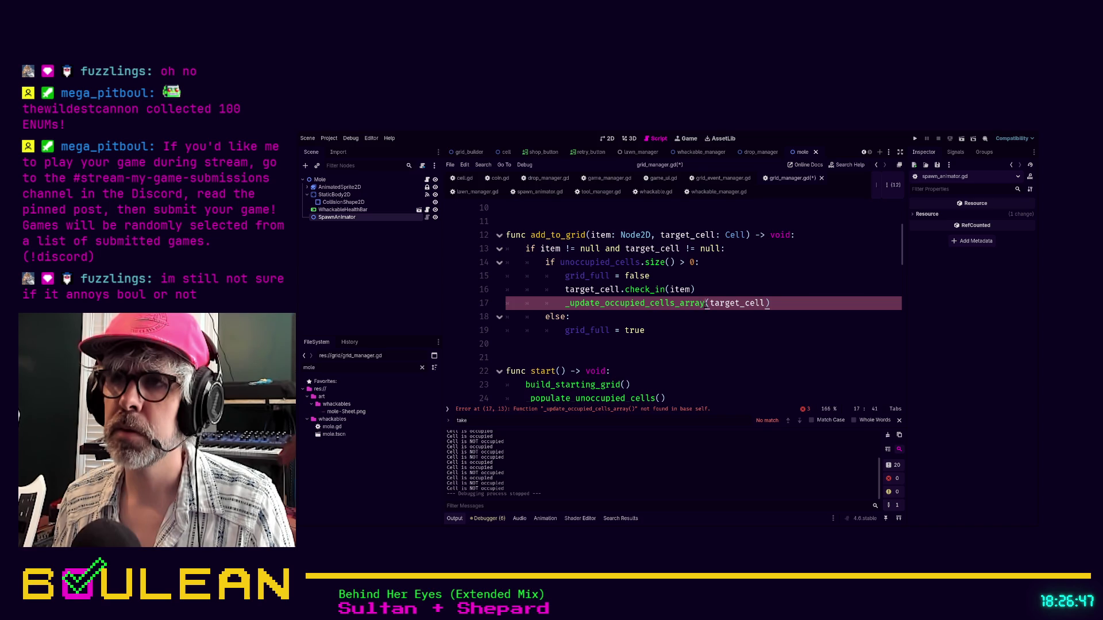
click(706, 303)
key(BackSpace)
key(BackSpace)
key(BackSpace)
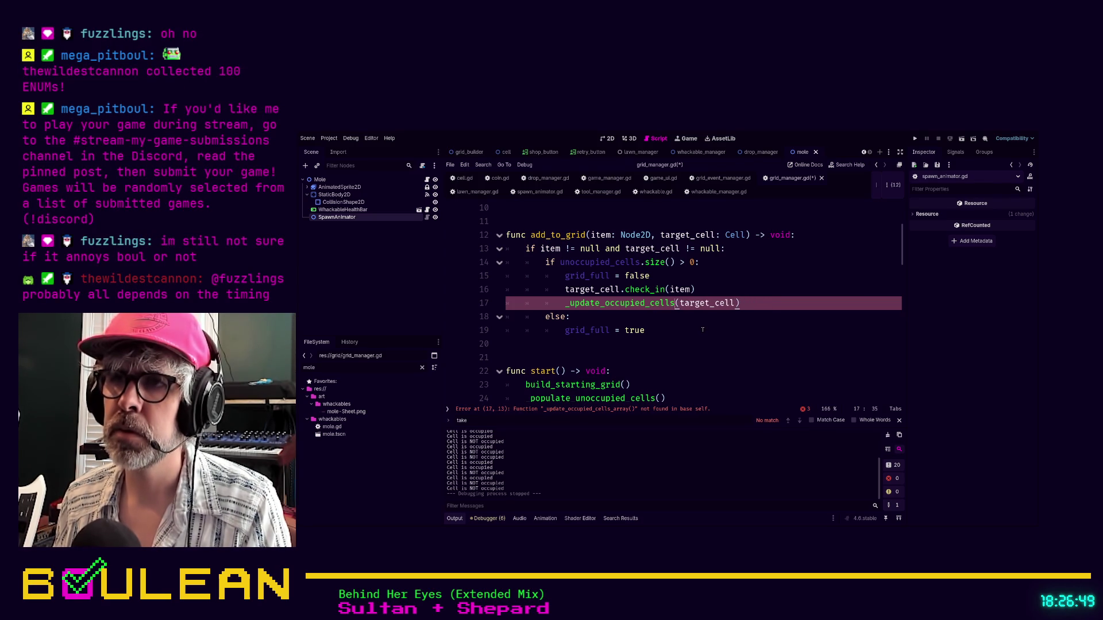
- Replace the broken _set_cell_to_unoccupied call with _update_unoccupied_cells and remove the blank line above
scroll(689, 328, down, 4)
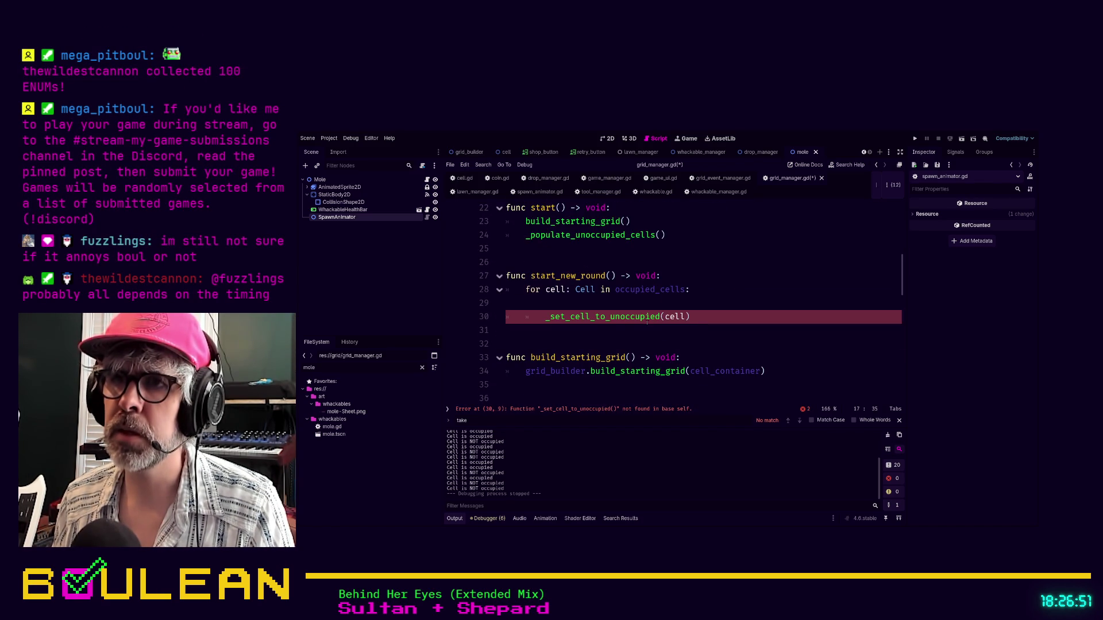
click(560, 317)
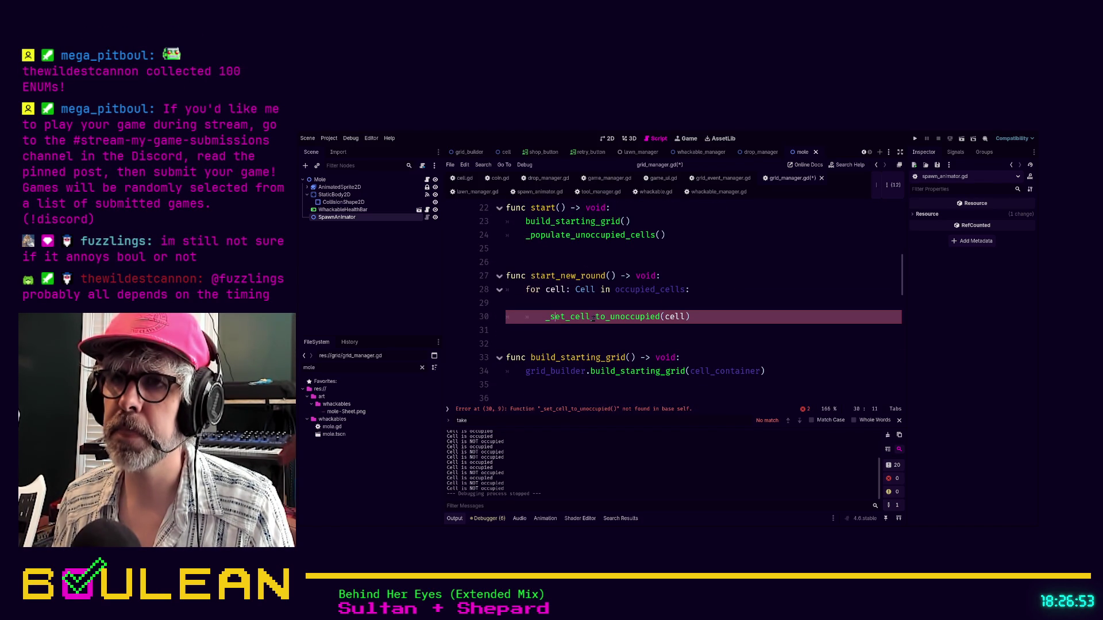
double_click(659, 317)
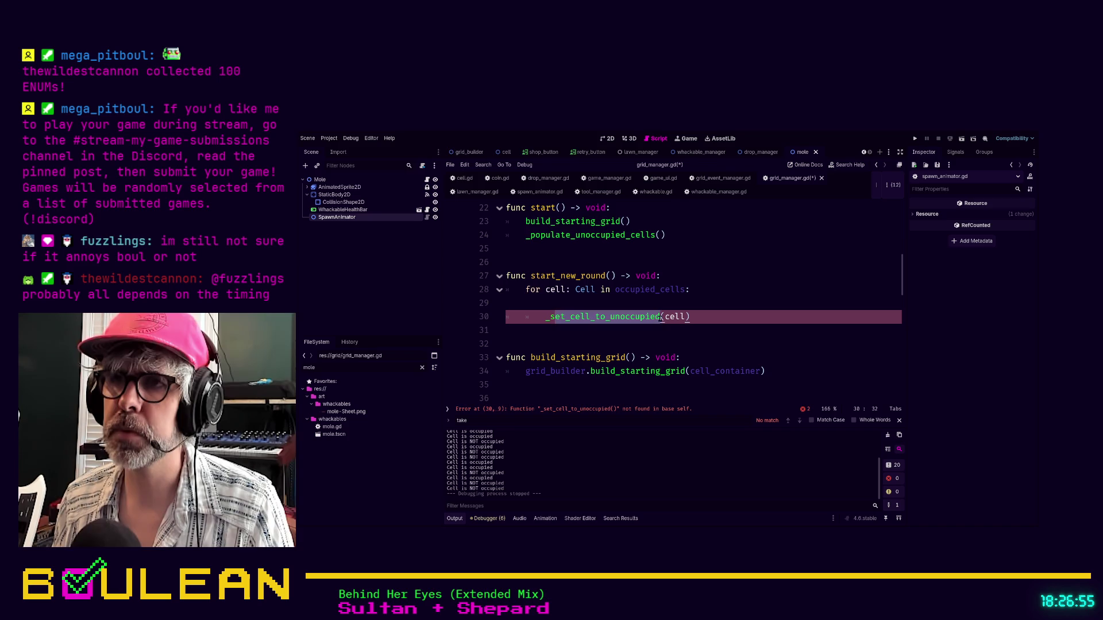
text(_update)
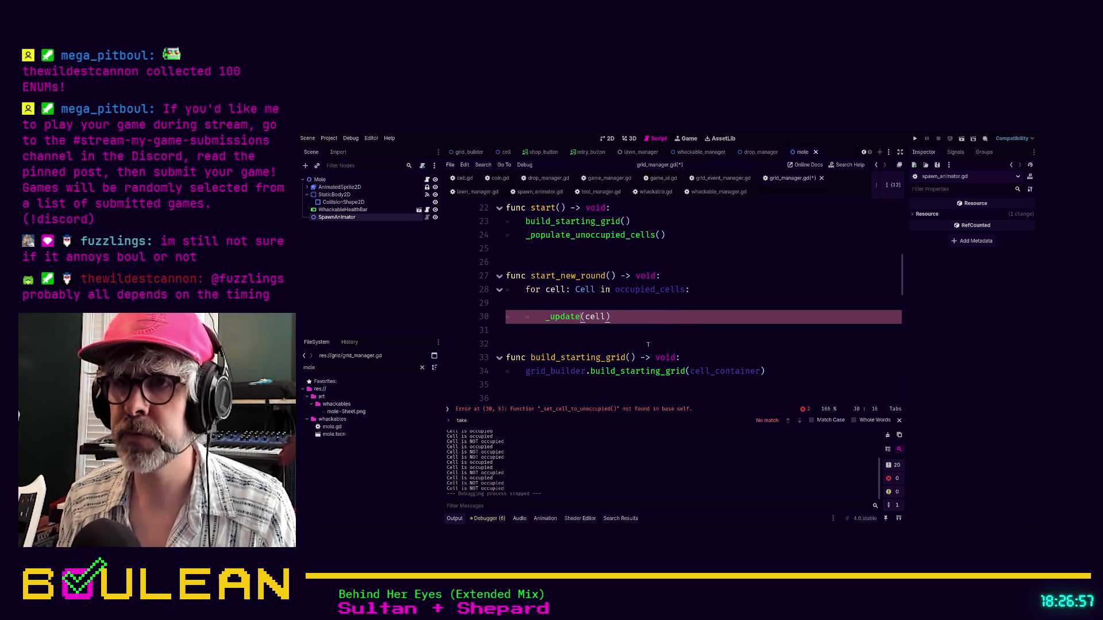
text(_un)
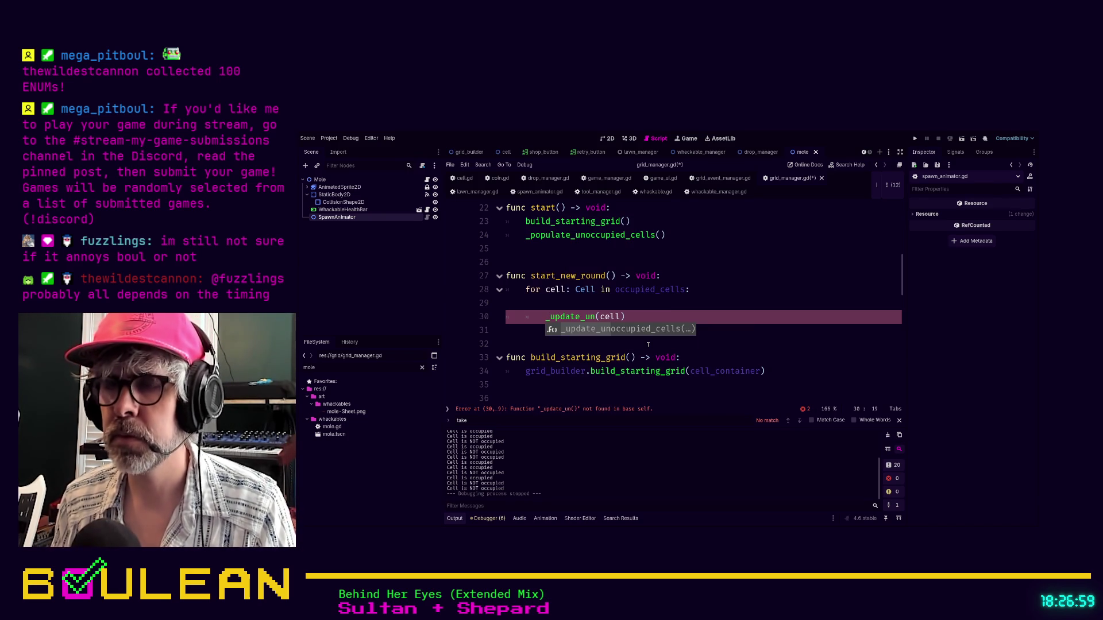
key(Return)
key(Up)
key(BackSpace)
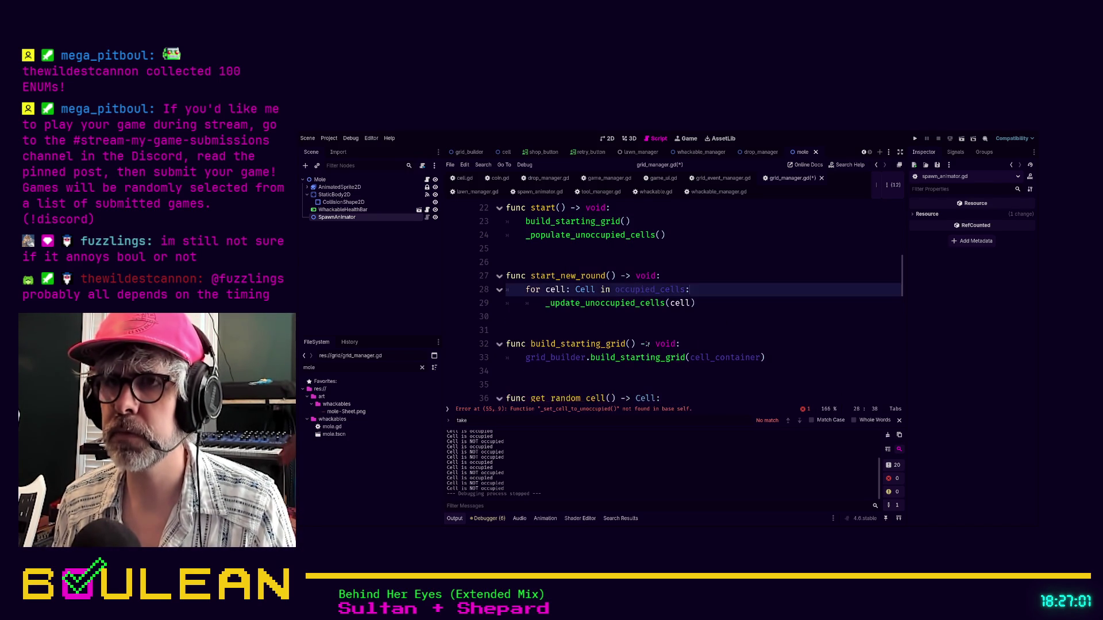
- Fix the remaining line 54 error so it calls _update_unoccupied_cells(item.parent_cell)
scroll(636, 318, down, 3)
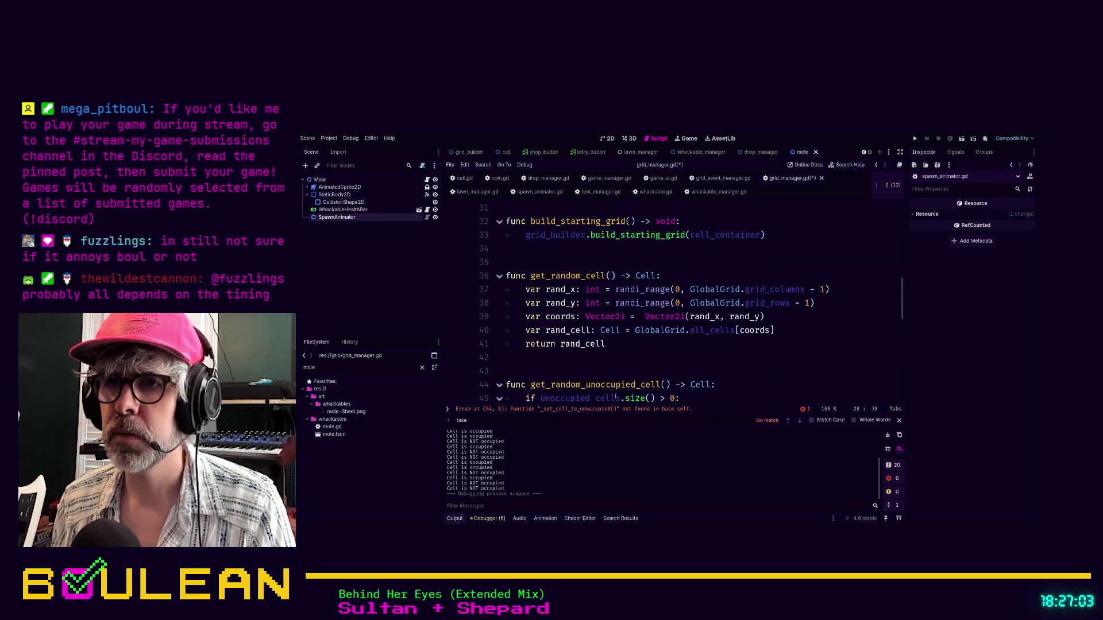
click(601, 409)
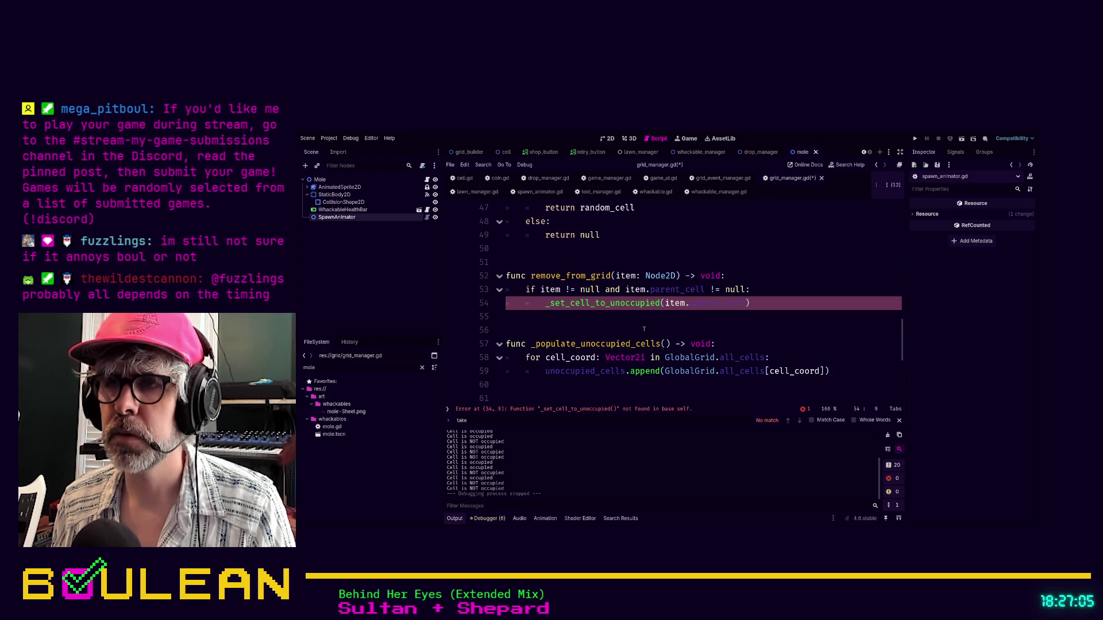
click(660, 304)
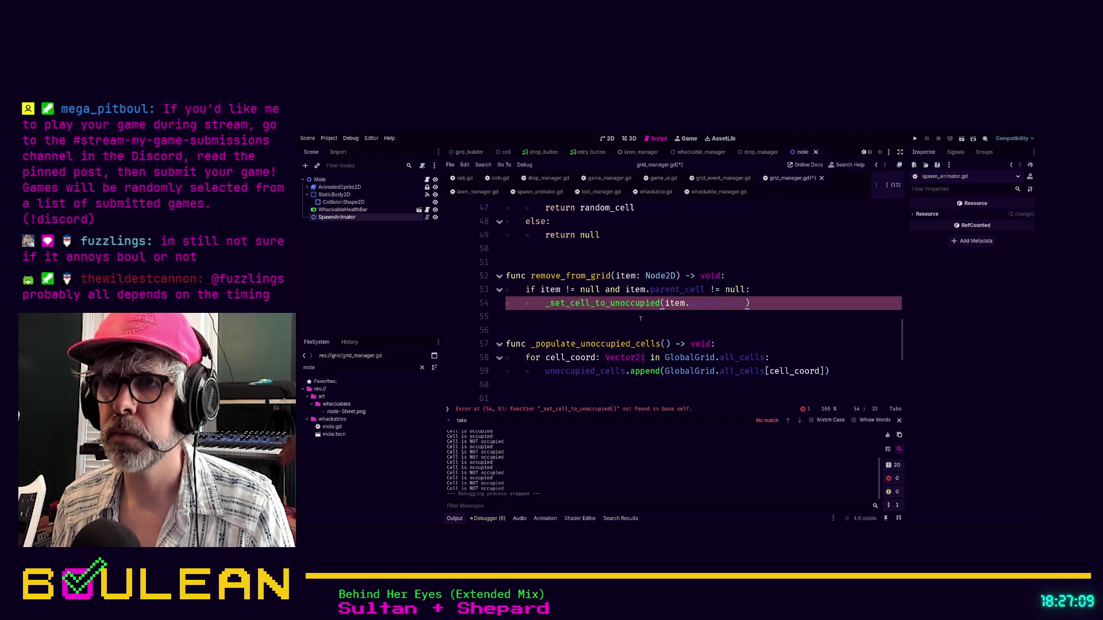
shift+click(550, 304)
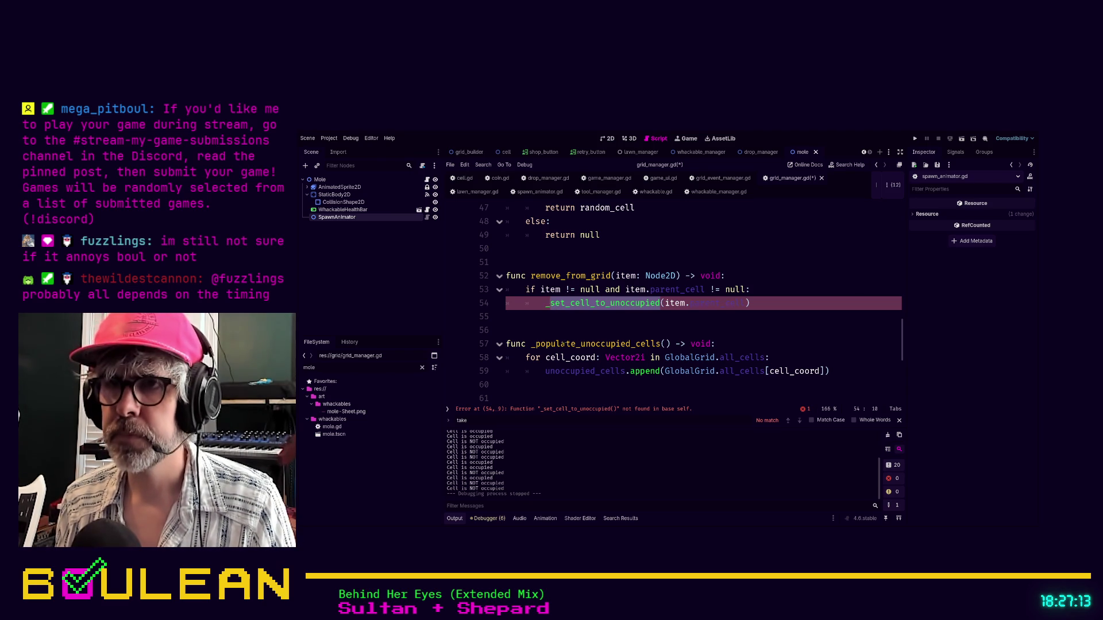
text(update_)
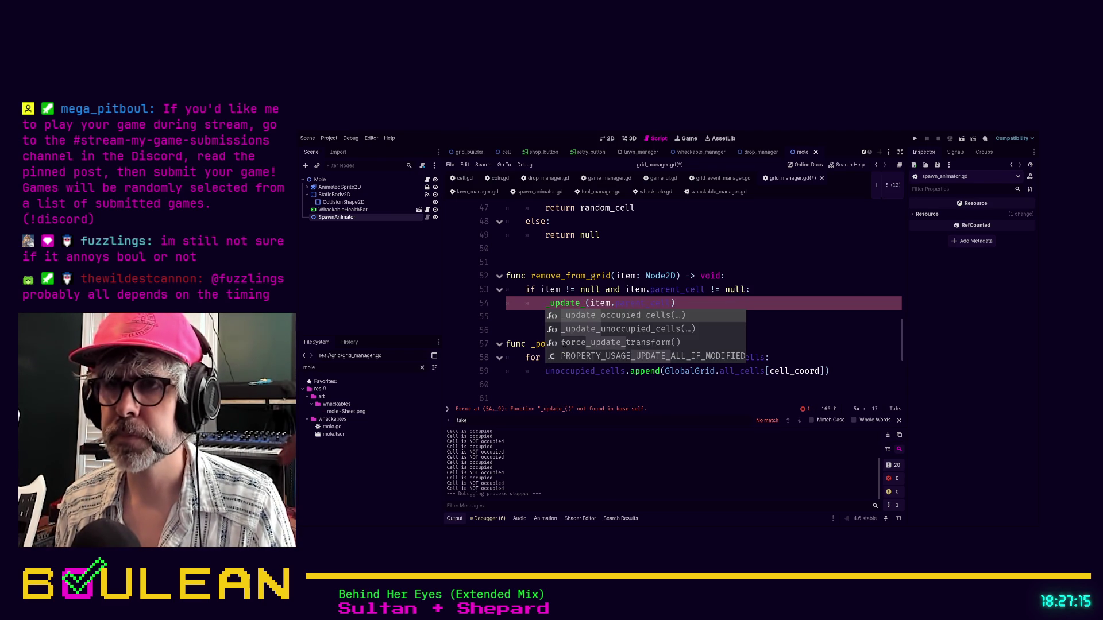
double_click(741, 331)
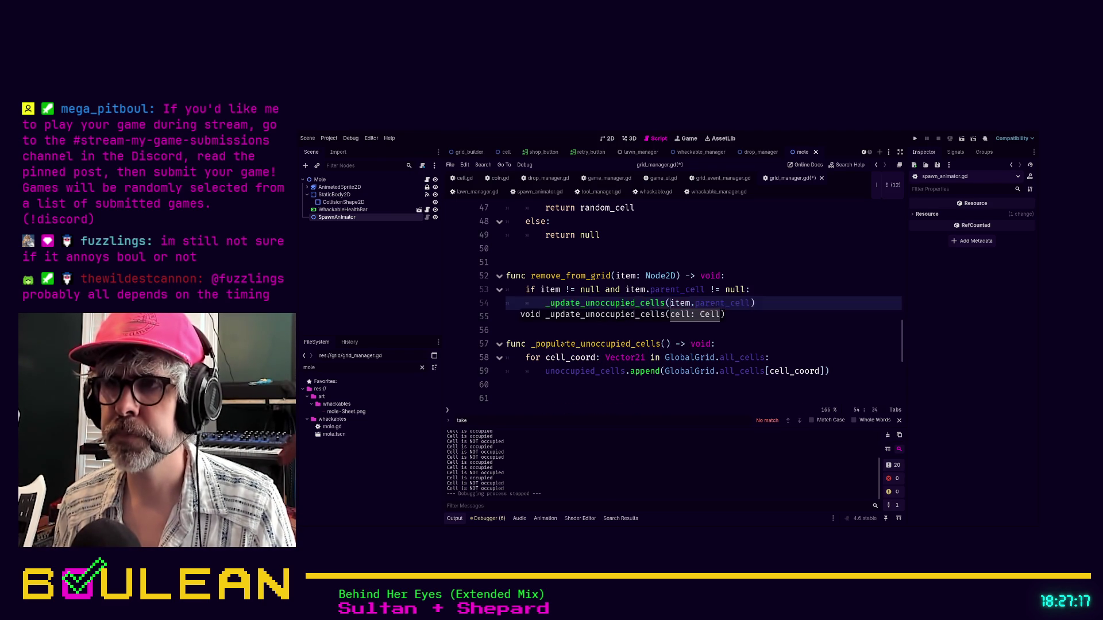
click(771, 313)
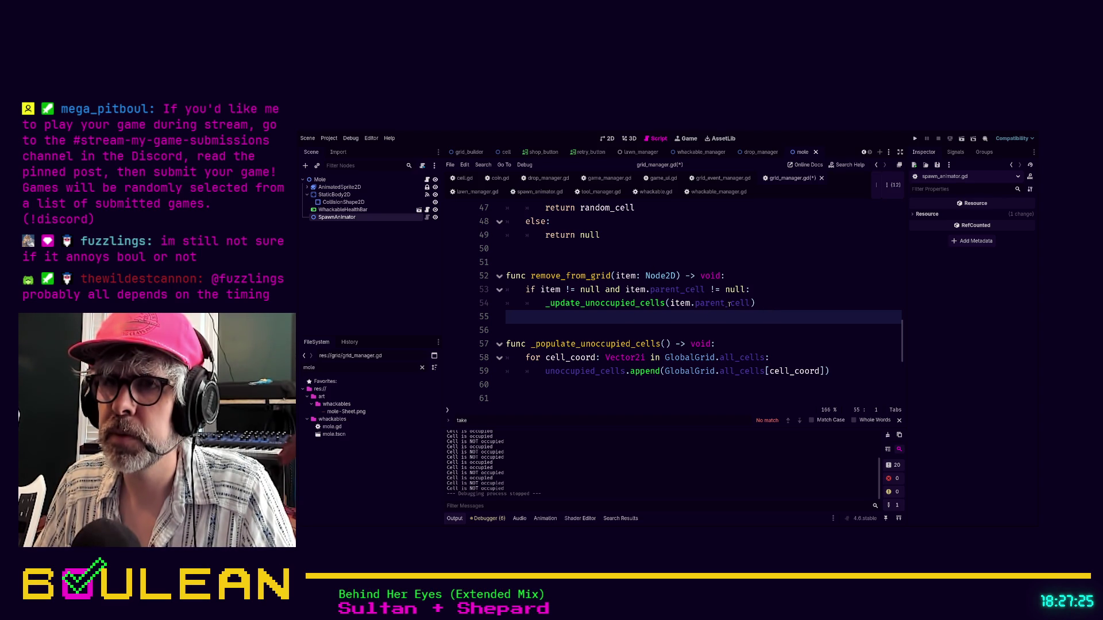
scroll(645, 316, down, 3)
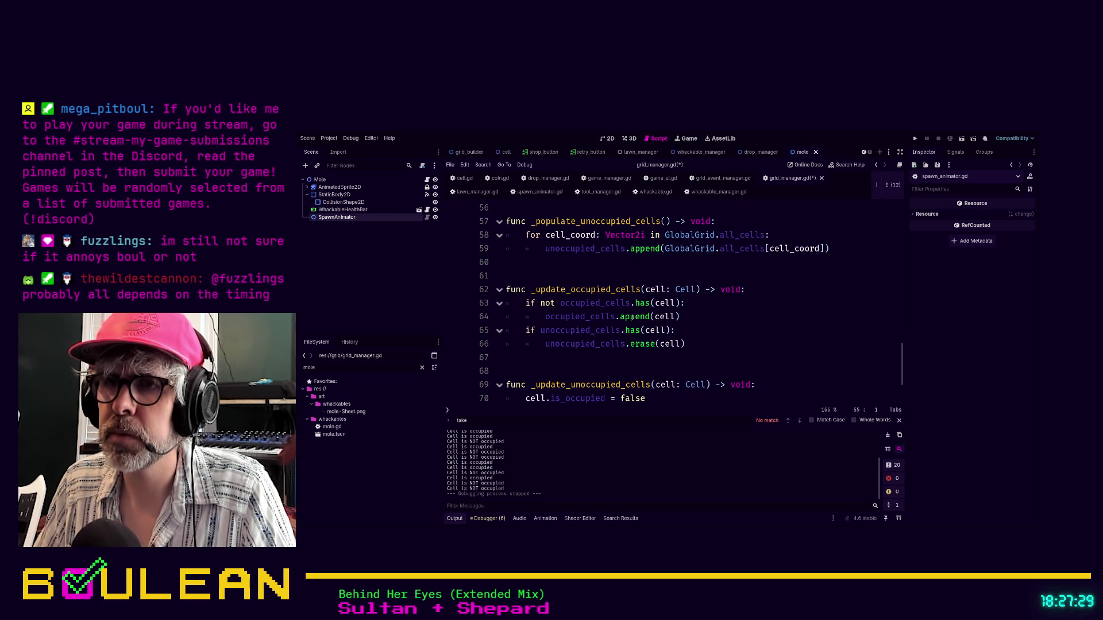
scroll(633, 317, down, 2)
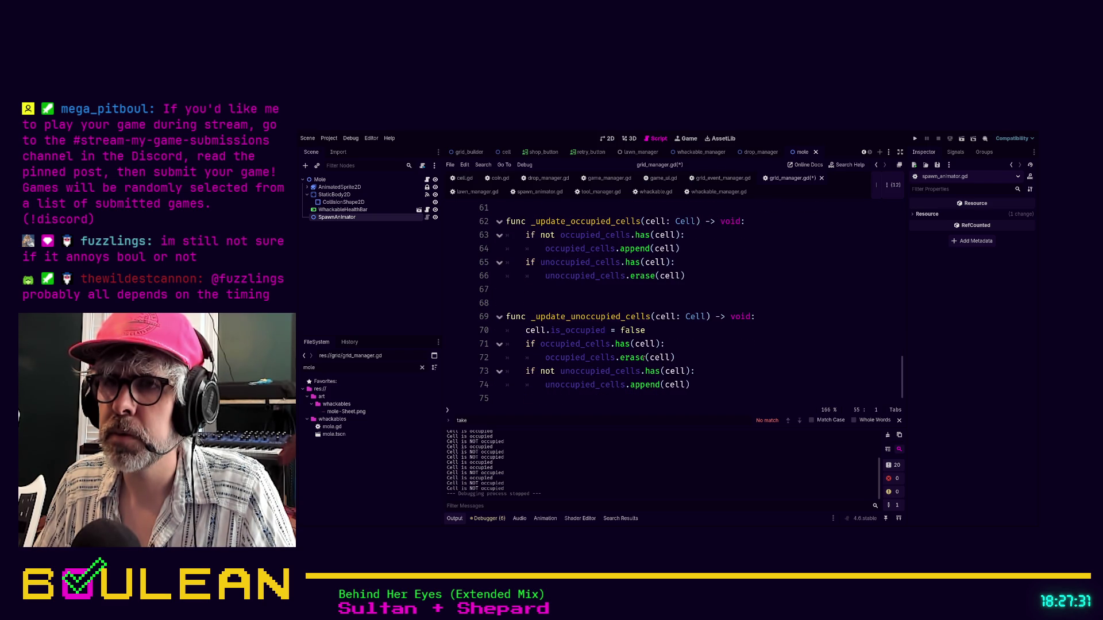
scroll(627, 343, up, 5)
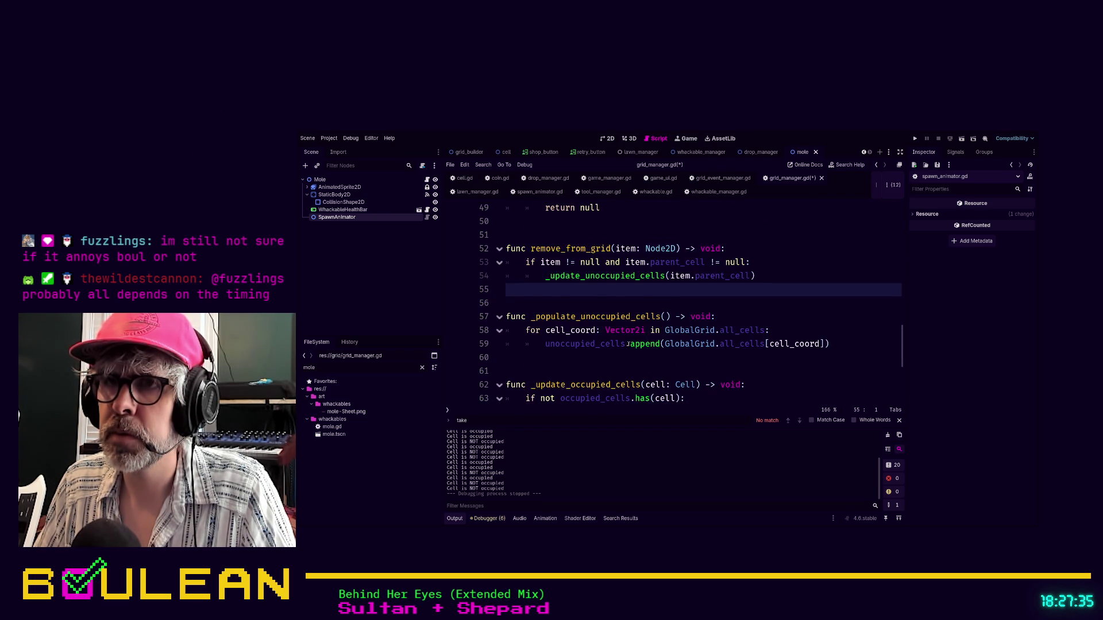
scroll(628, 344, up, 1)
click(770, 318)
scroll(769, 319, up, 1)
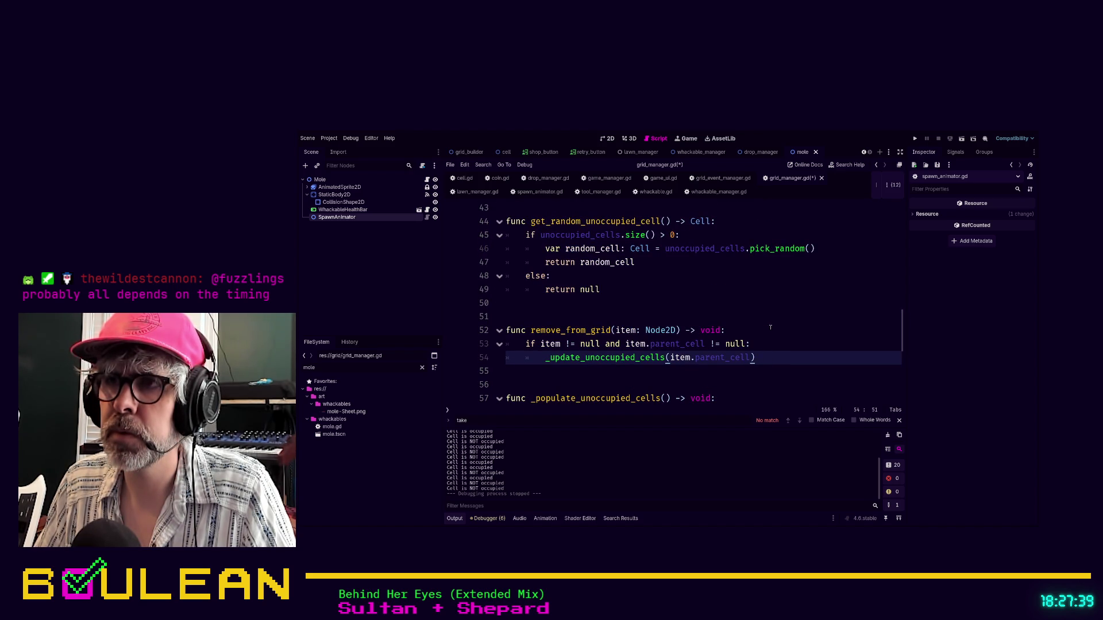
- Add item.parent_cell.chek_out(item) on a new line above the _update_unoccupied_cells call
key(Return)
key(Up)
key(Return)
key(Up)
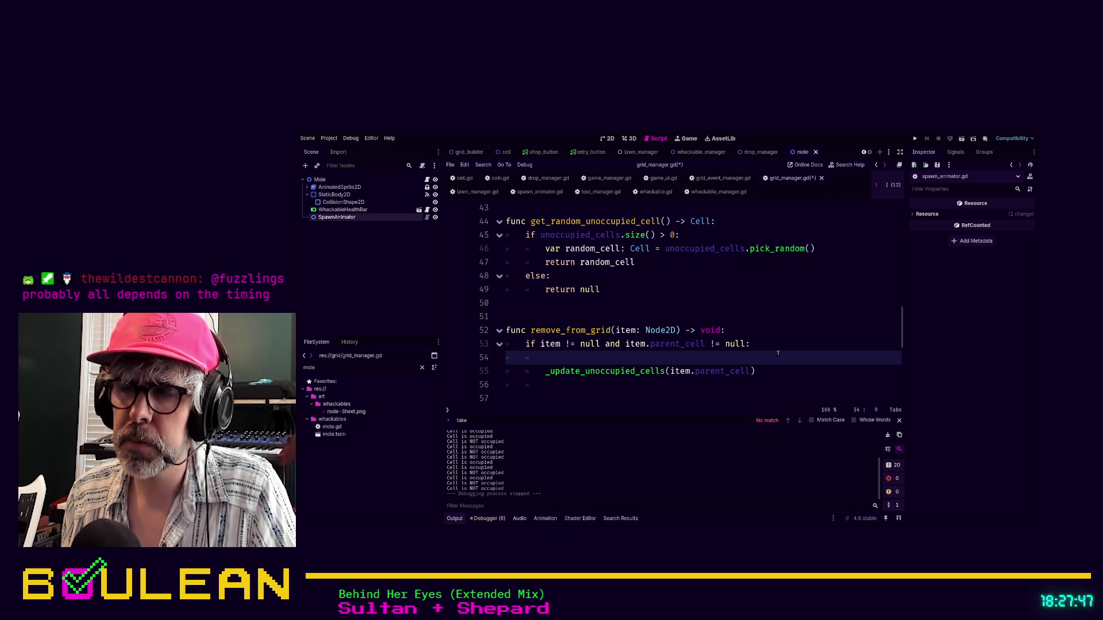
text(item.paren)
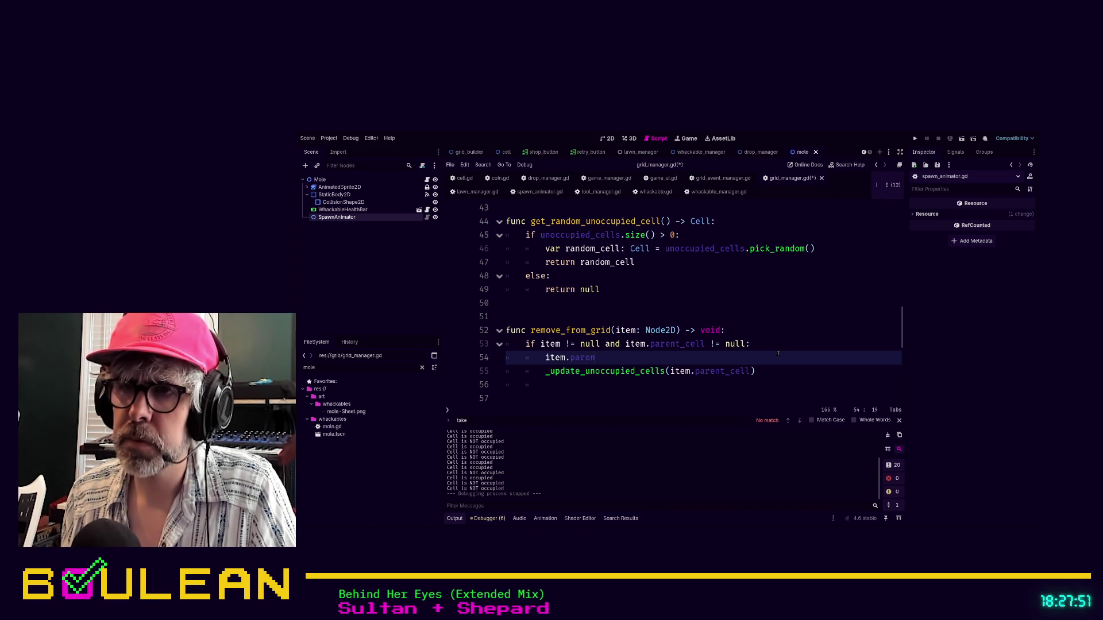
text(t)
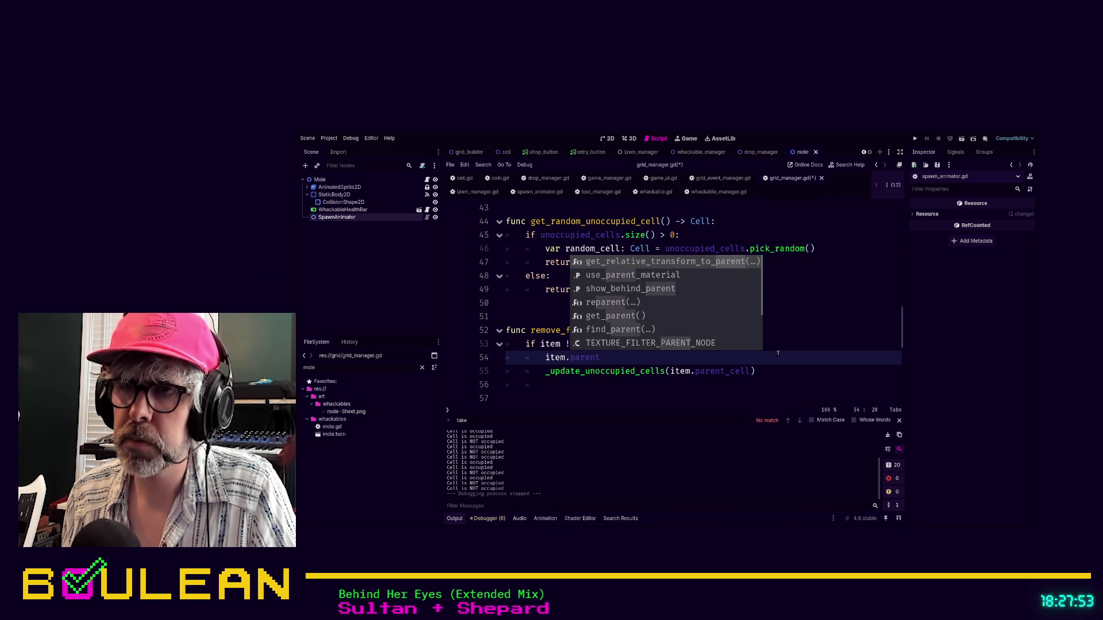
text(_cell)
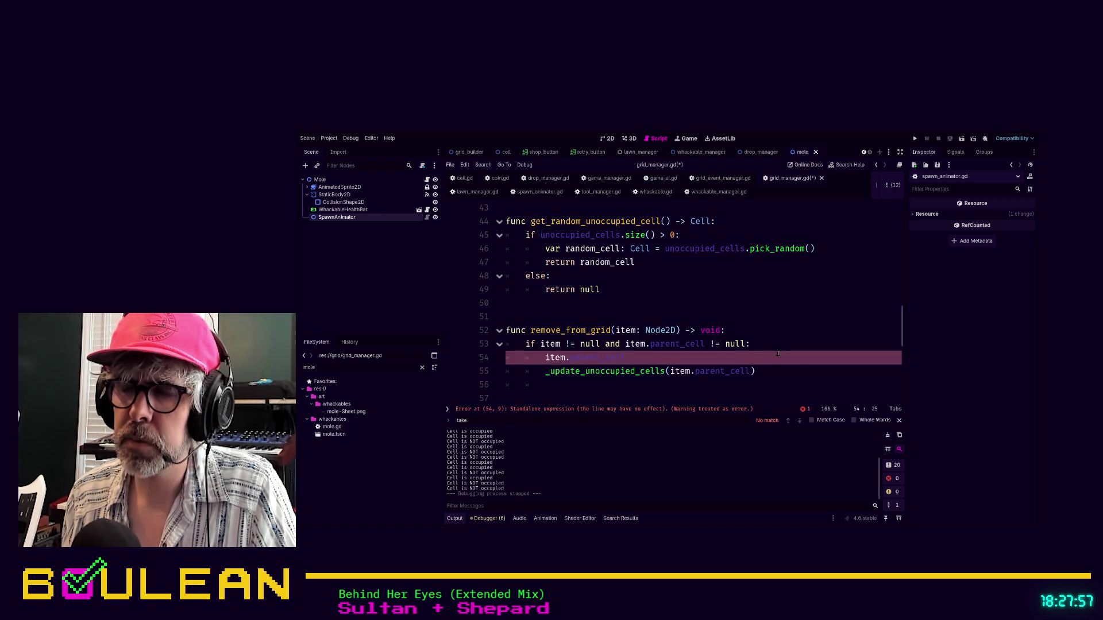
text( =)
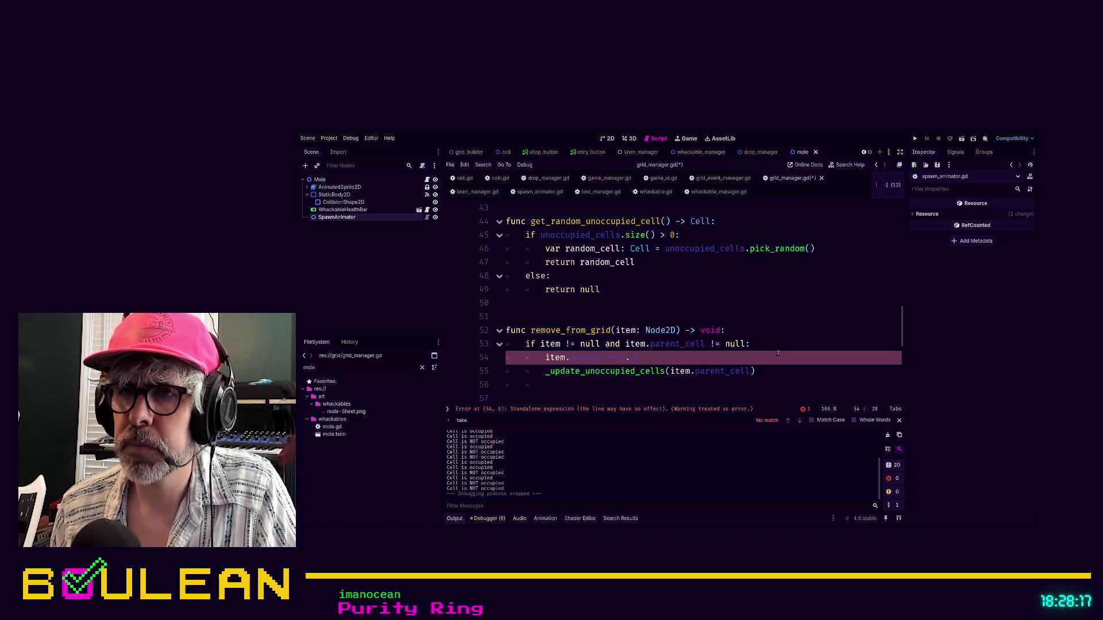
text(cupied_b)
key(ctrl+z)
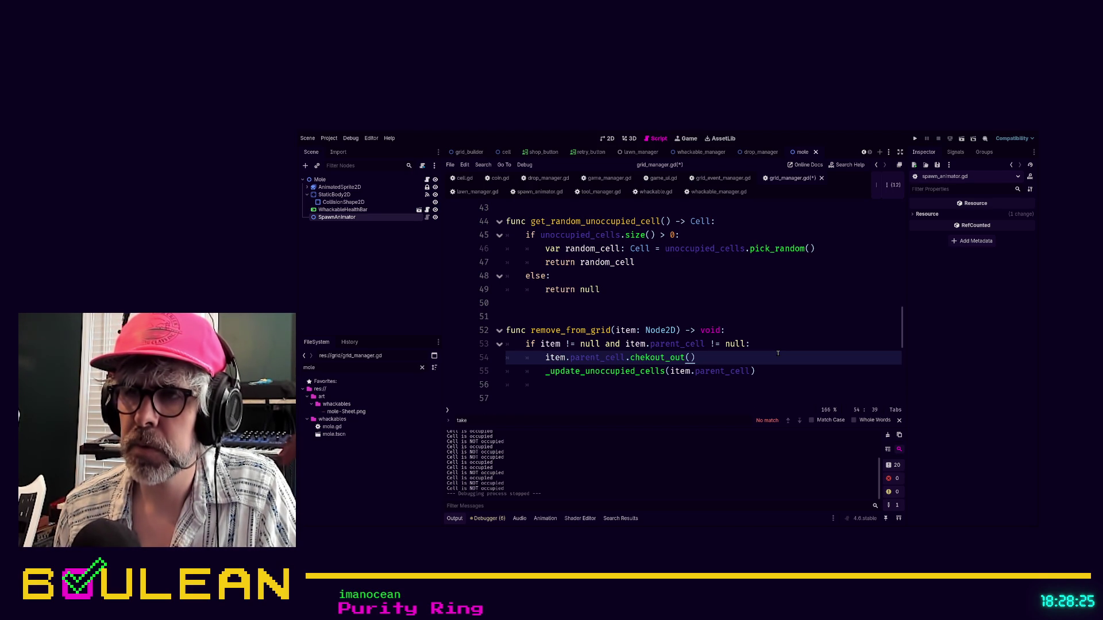
text(item)
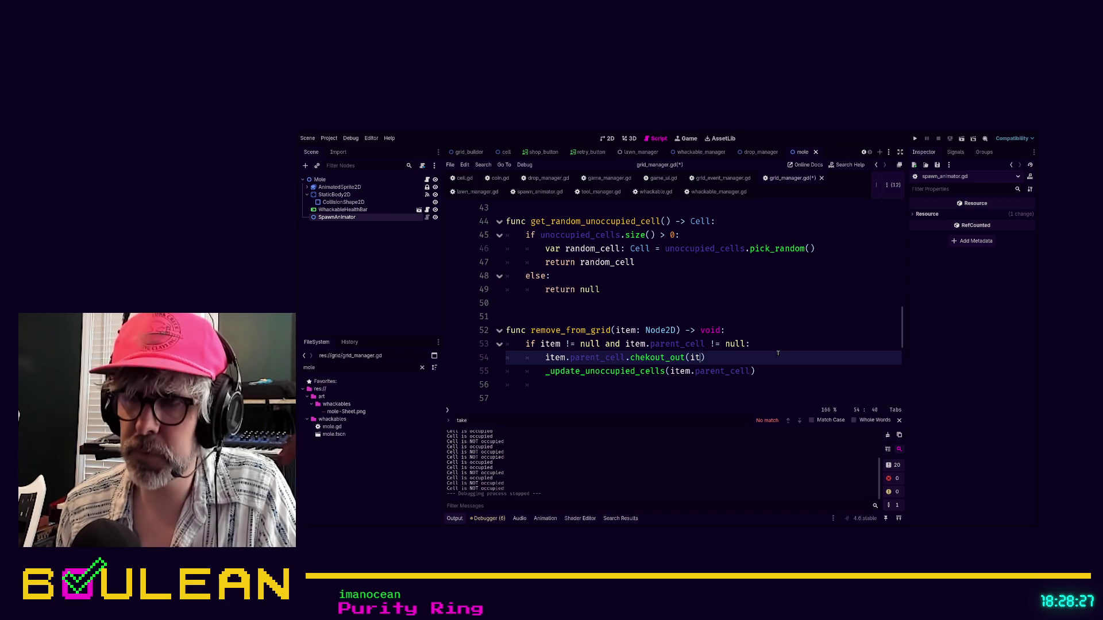
click(654, 357)
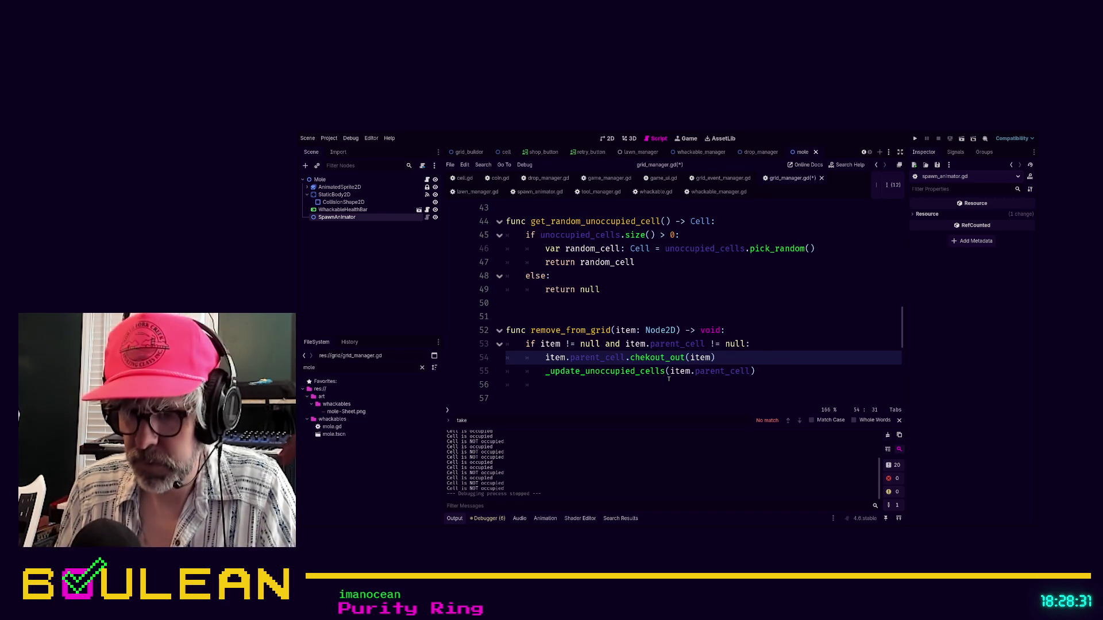
text(_)
key(shift+Right)
key(shift+Right)
key(shift+Right)
key(Delete)
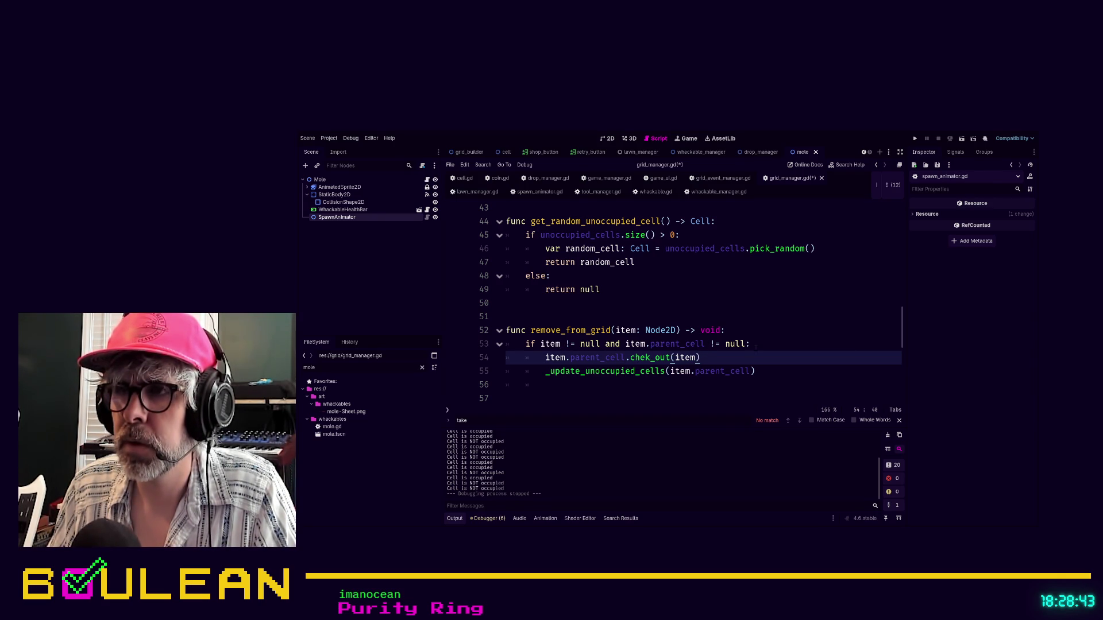
- Add an 'if item.parent_cell is Cell:' condition on a new line
click(757, 345)
key(Return)
text(if item.par)
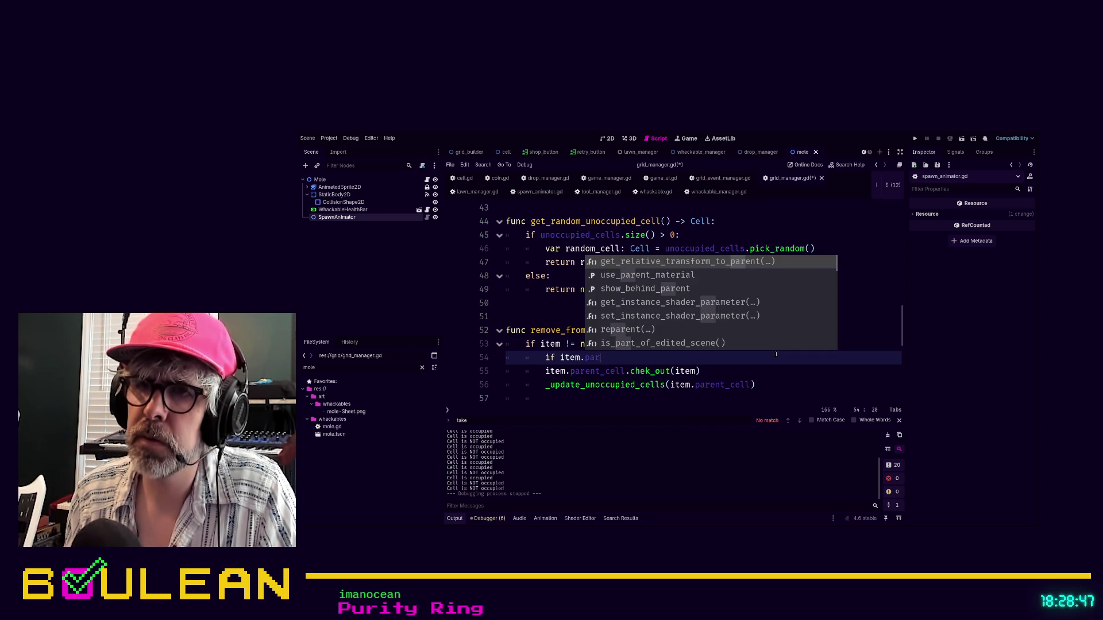
text(ent_cell)
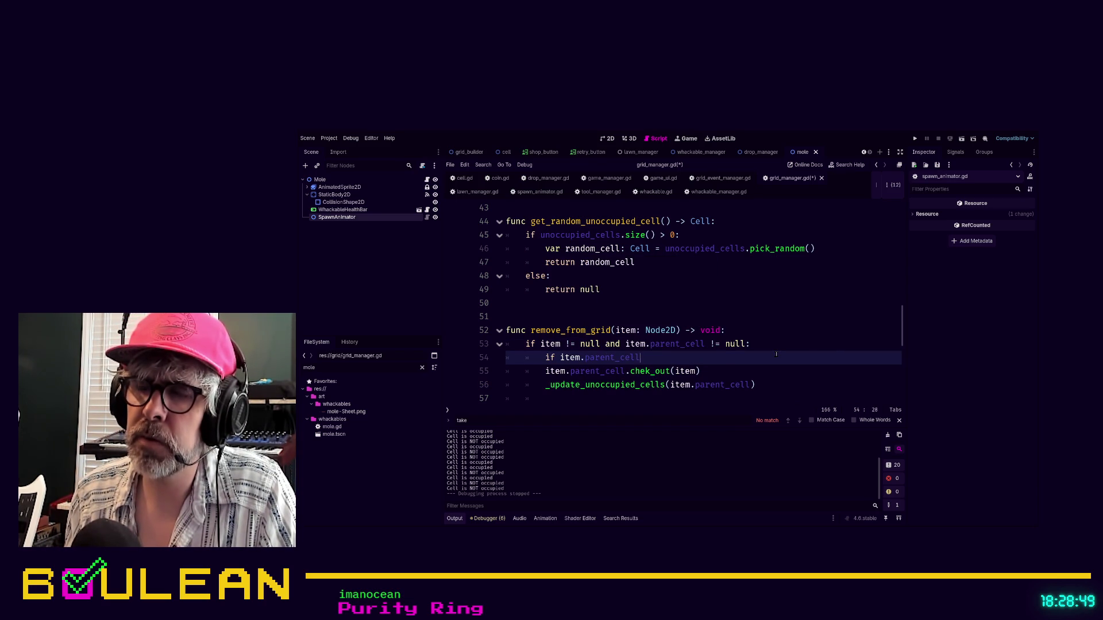
text( is Cell:)
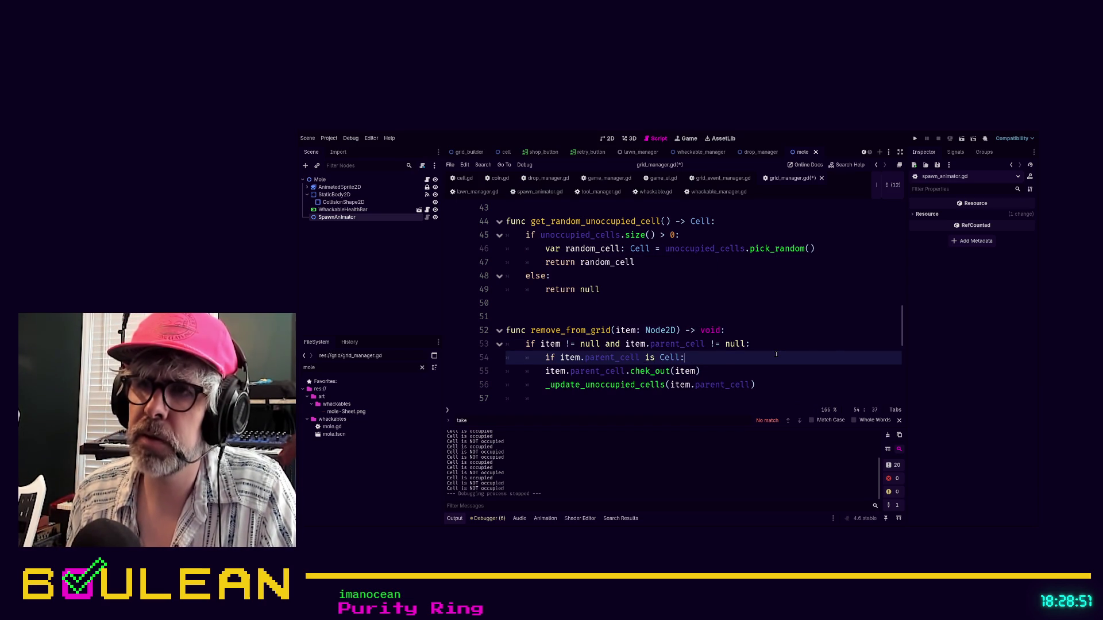
- Indent the chek_out line under the new if condition and comment it out
key(Down)
key(shift+Up)
key(Tab)
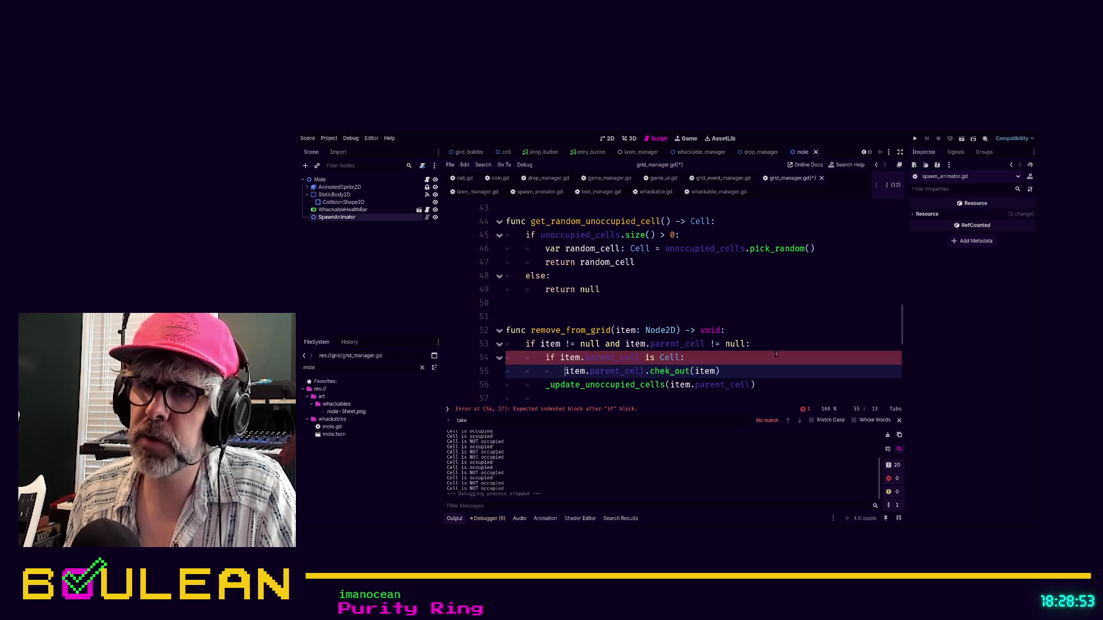
key(Home)
key(ctrl+k)
key(ctrl+shift+Return)
- Delete the broken item.parent_cell line and uncomment the item.parent_cell.chek_out(item) call
text(item.par)
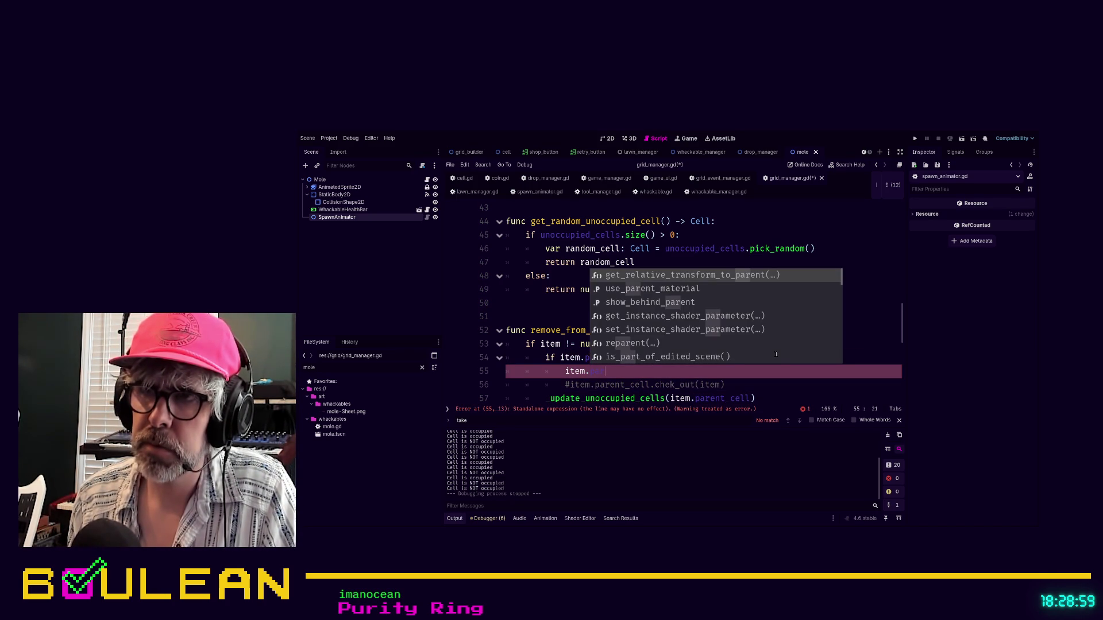
text(ent)
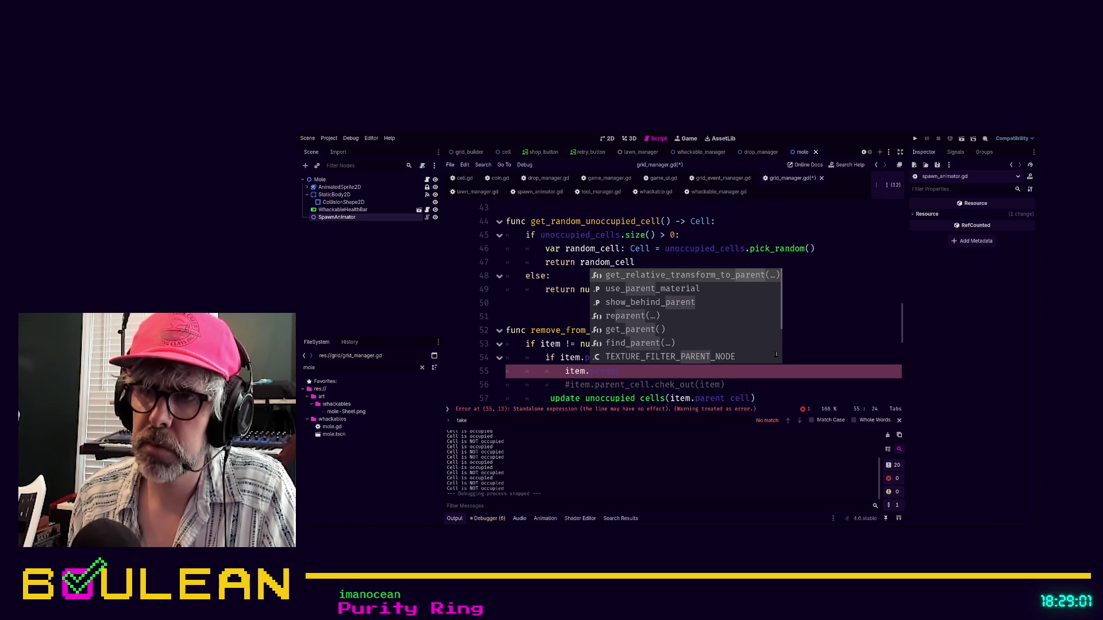
text(_cell)
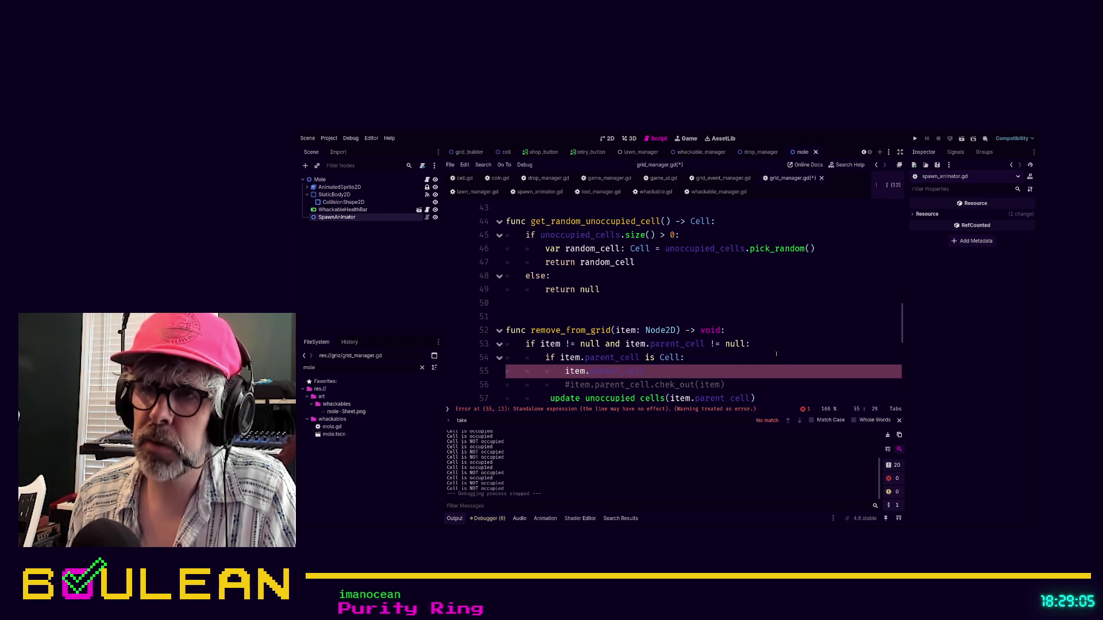
key(ctrl+shift+k)
key(ctrl+k)
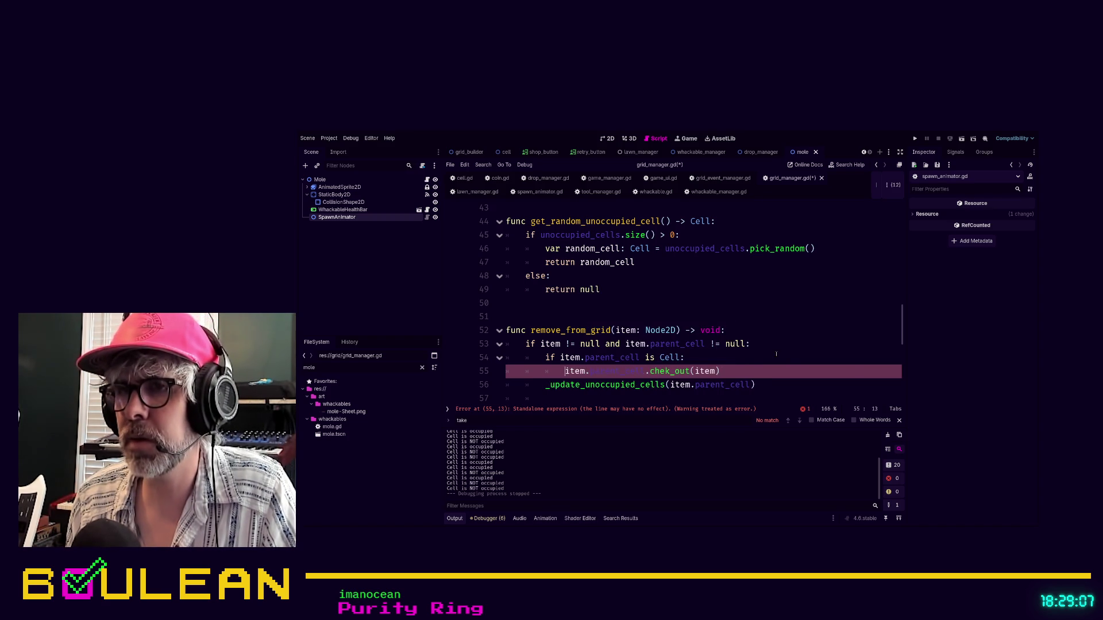
key(Up)
key(Up)
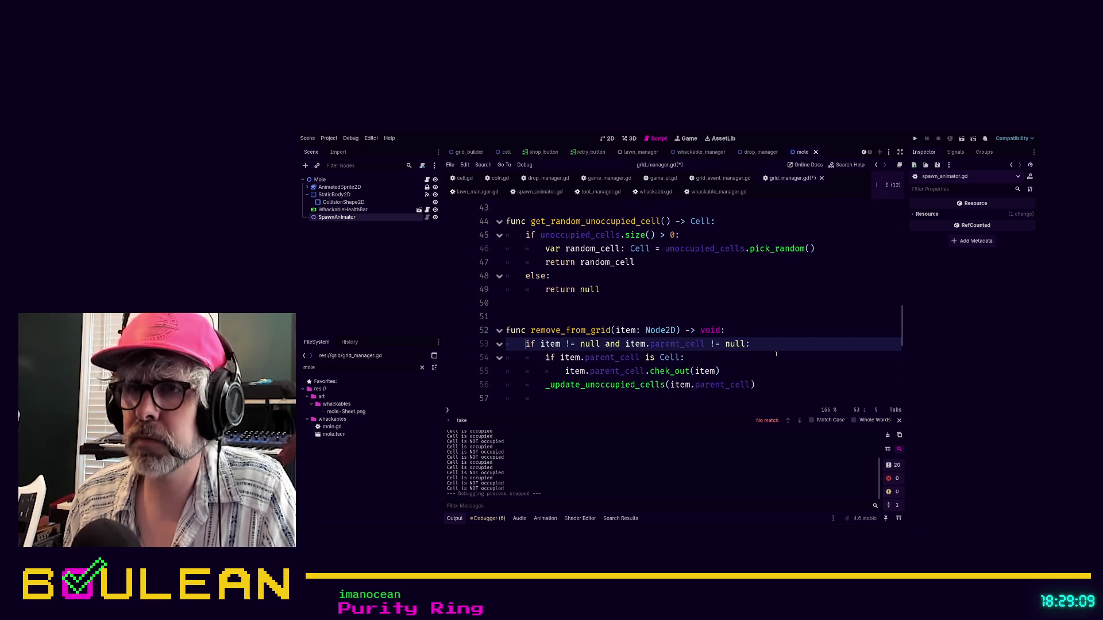
key(ctrl+shift+Return)
- Declare 'var parent_cell: Cell = item.parent_cell' at the top of remove_from_grid
text(pass)
key(BackSpace)
key(BackSpace)
key(BackSpace)
text(var pare)
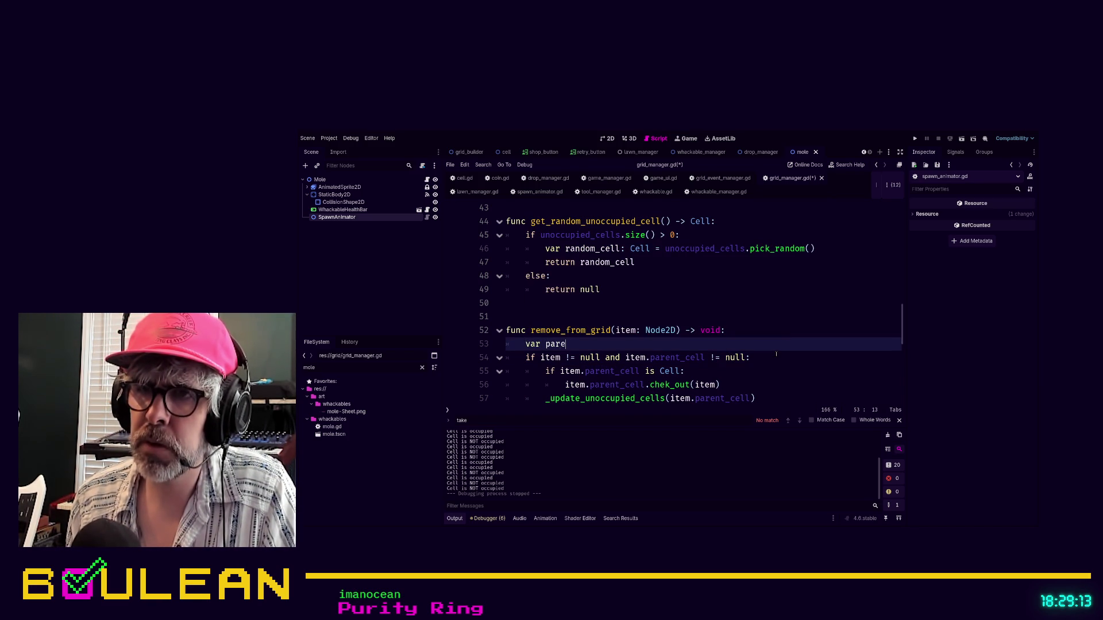
text(nt_cell: C)
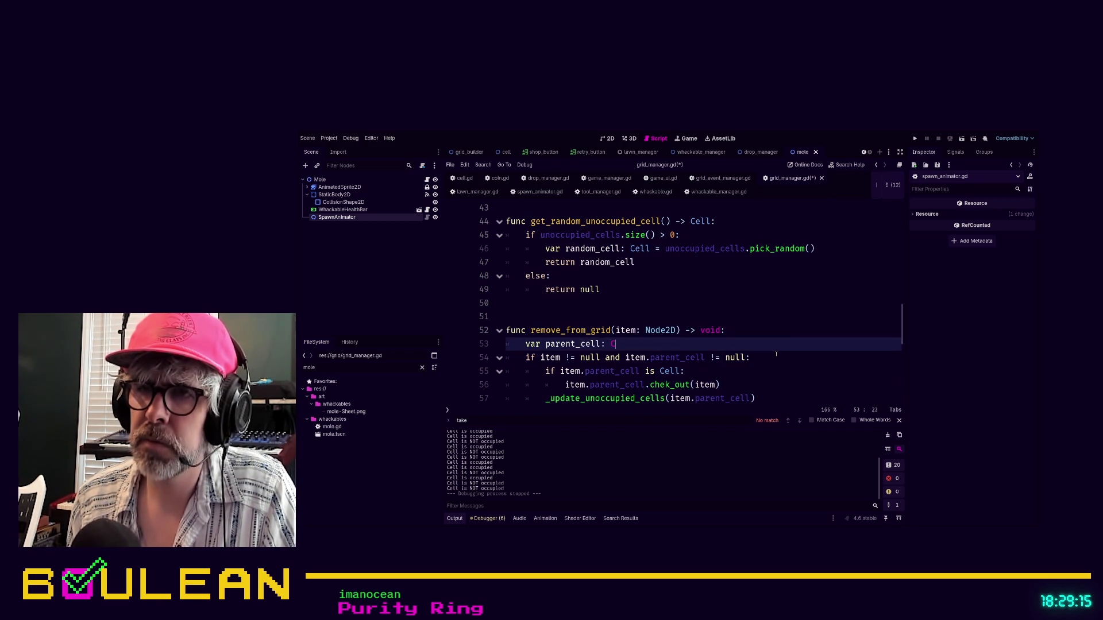
text(ell = item.pare)
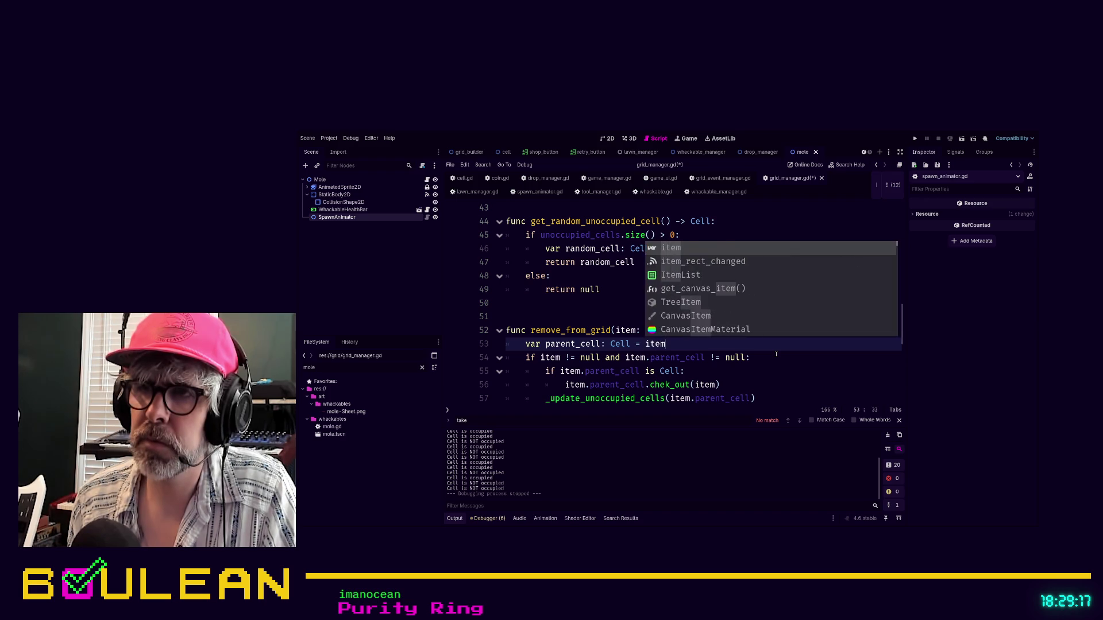
key(Down)
key(Return)
key(ctrl+z)
text(nt_cell)
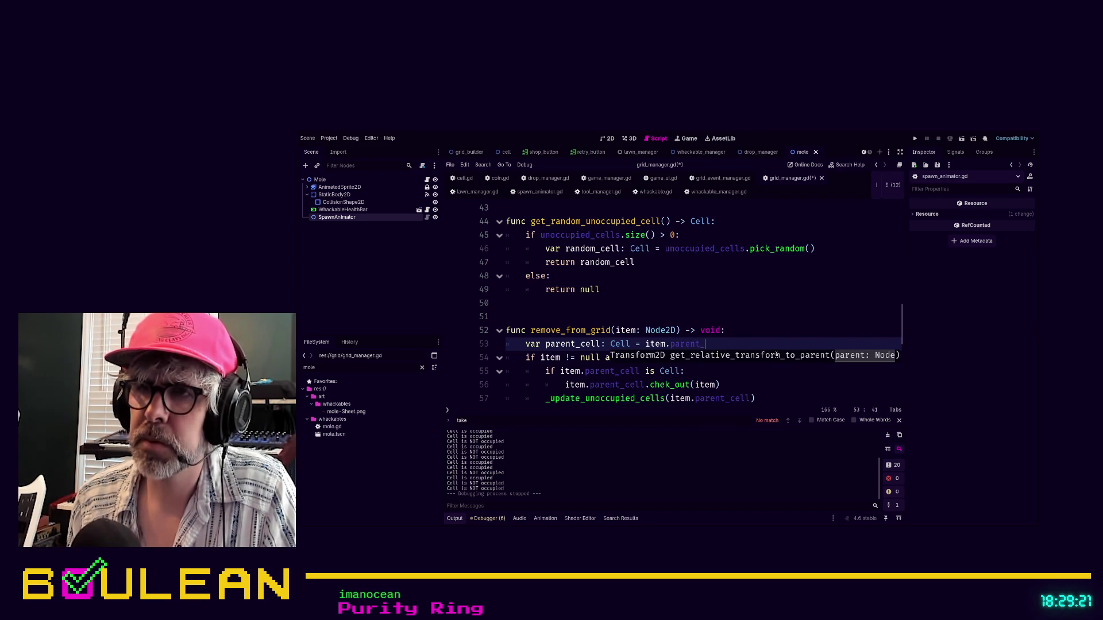
- Remove 'item.' so the null check, is Cell check and chek_out call use parent_cell
click(722, 365)
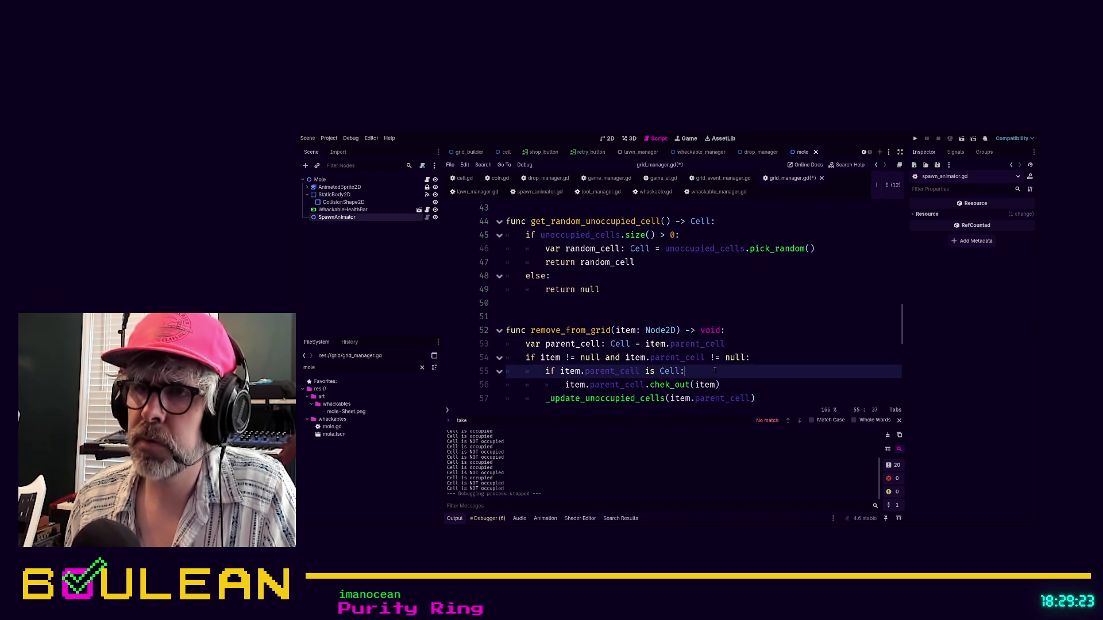
click(626, 358)
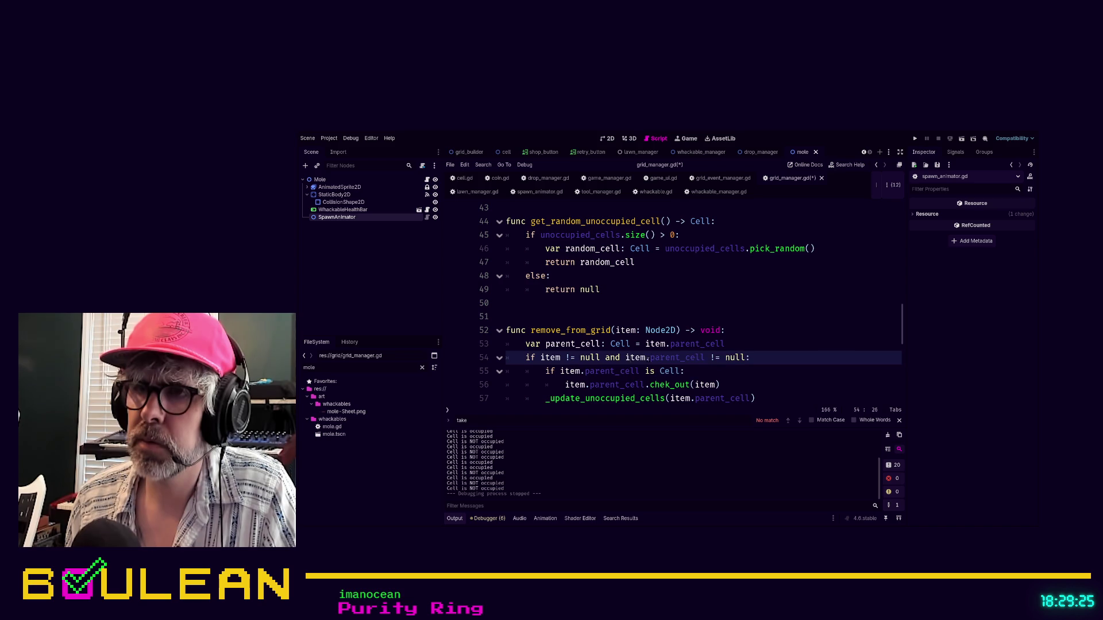
shift+click(648, 357)
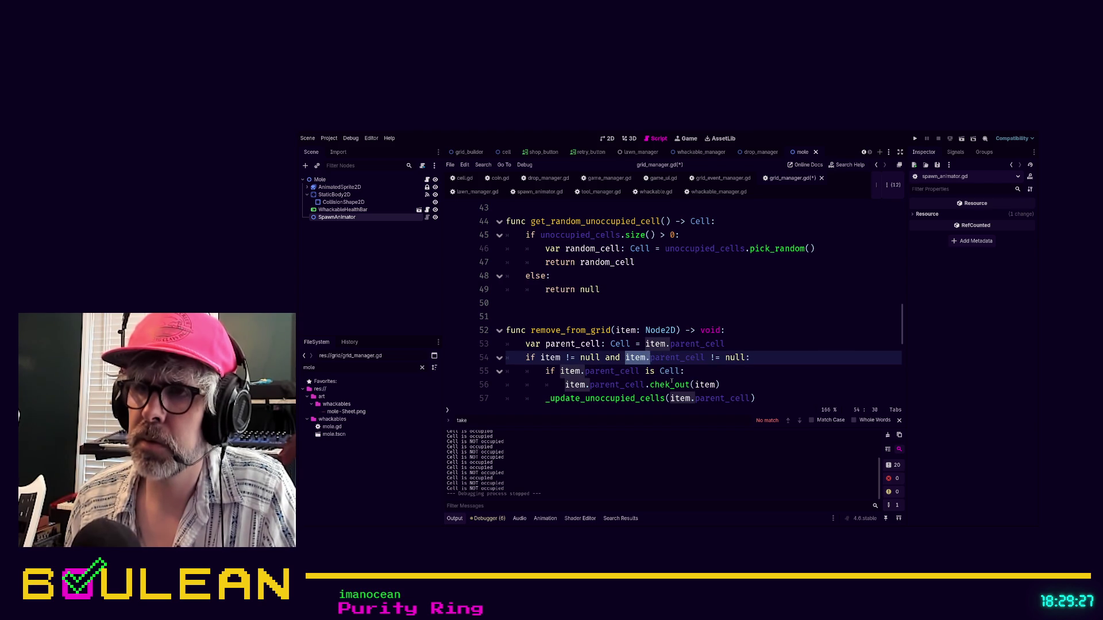
key(BackSpace)
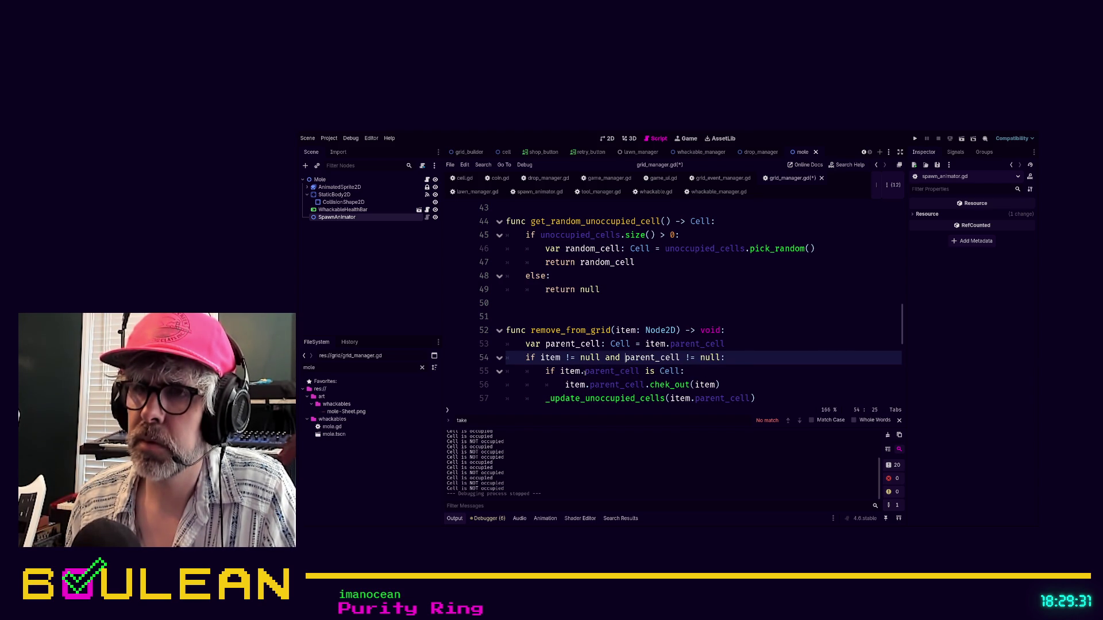
click(561, 371)
key(BackSpace)
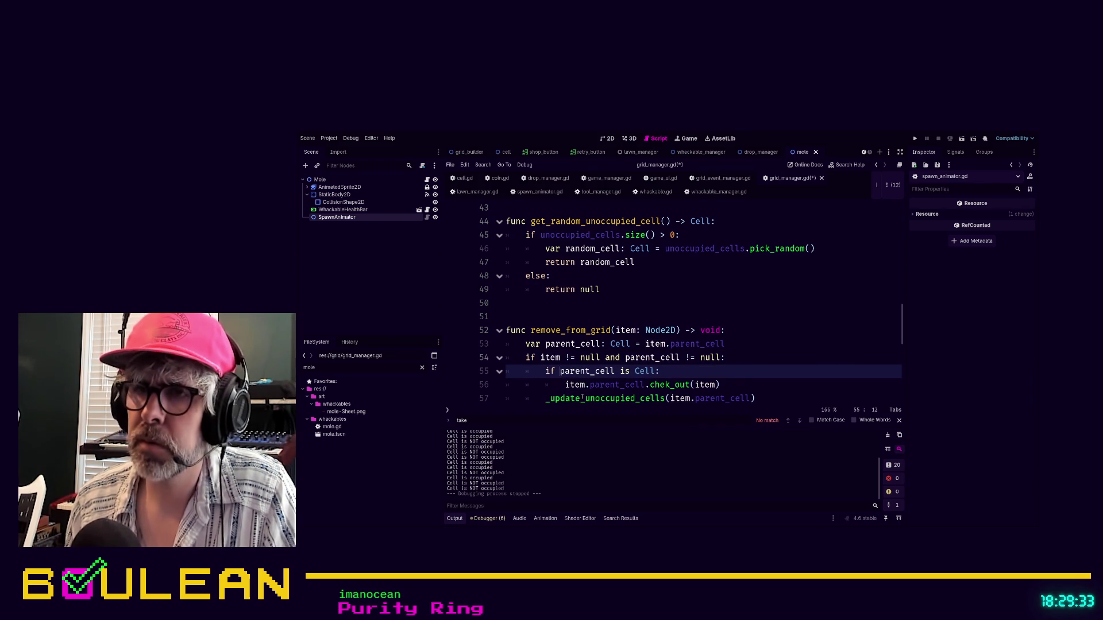
key(Down)
key(shift+Right)
key(shift+Right)
key(shift+Right)
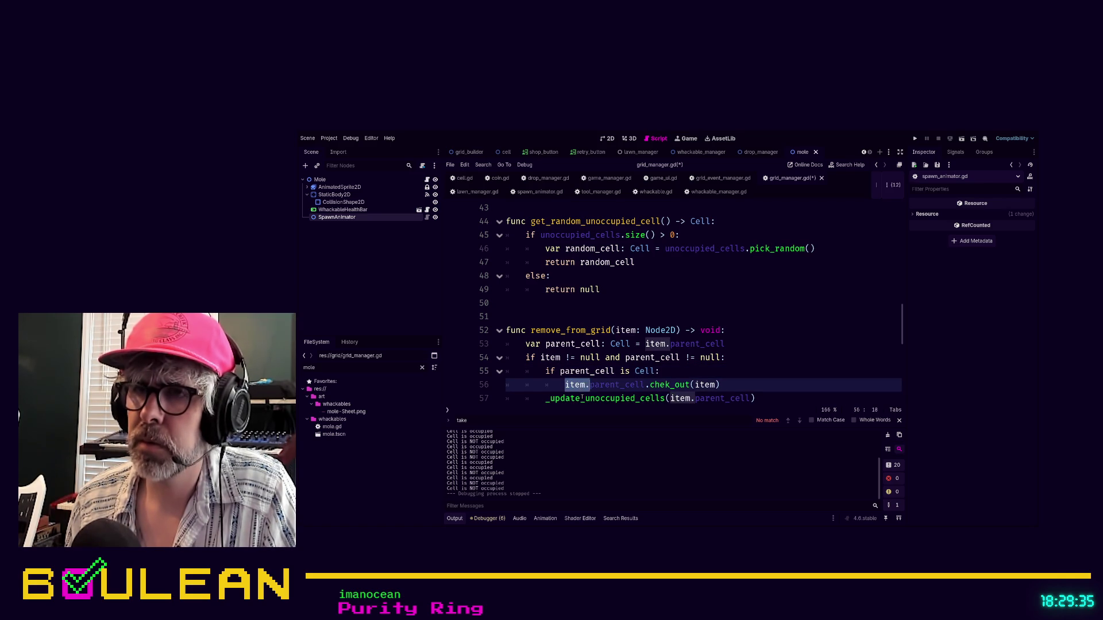
key(BackSpace)
key(shift+End)
text(pare)
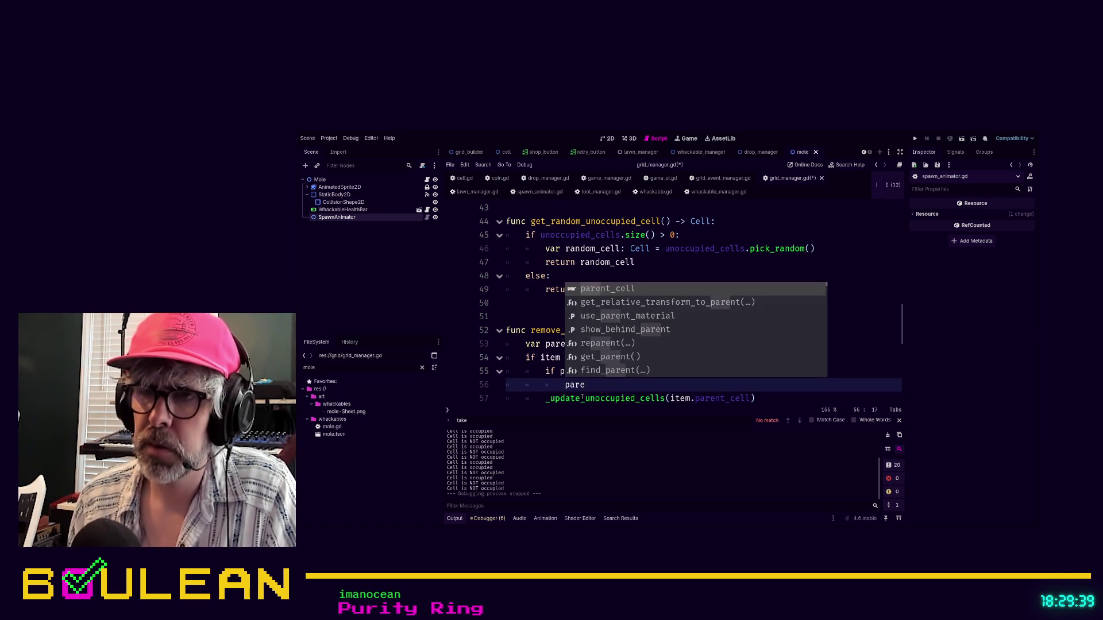
- Delete the 'if parent_cell is Cell:' line and dedent the call under the null check
key(Escape)
key(Up)
key(End)
key(shift+Home)
key(BackSpace)
key(BackSpace)
key(BackSpace)
key(Down)
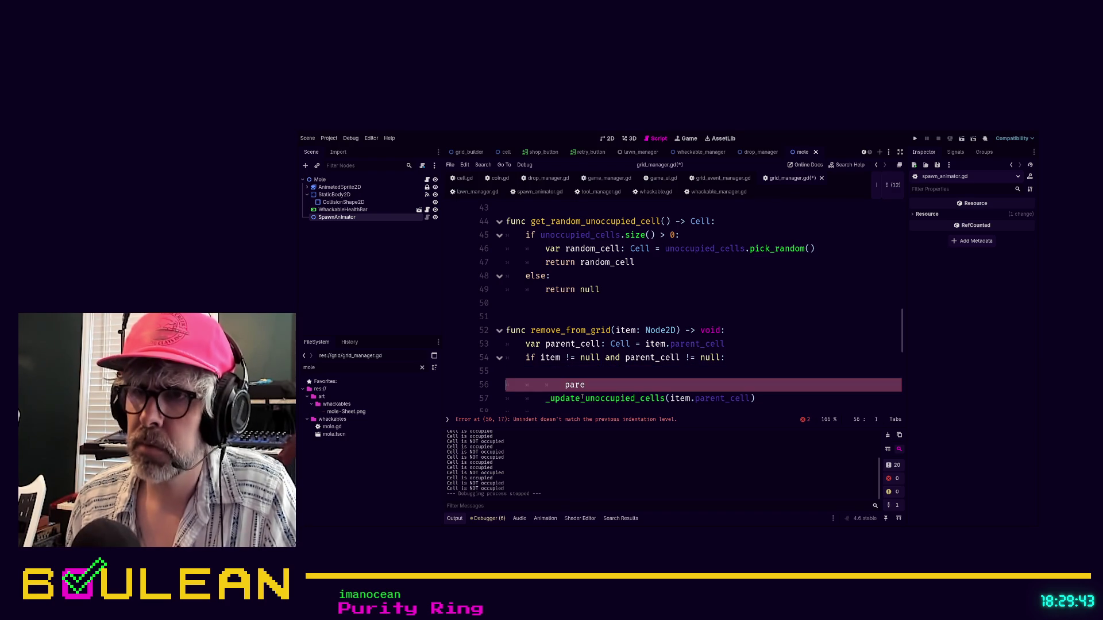
key(shift+Tab)
key(BackSpace)
key(End)
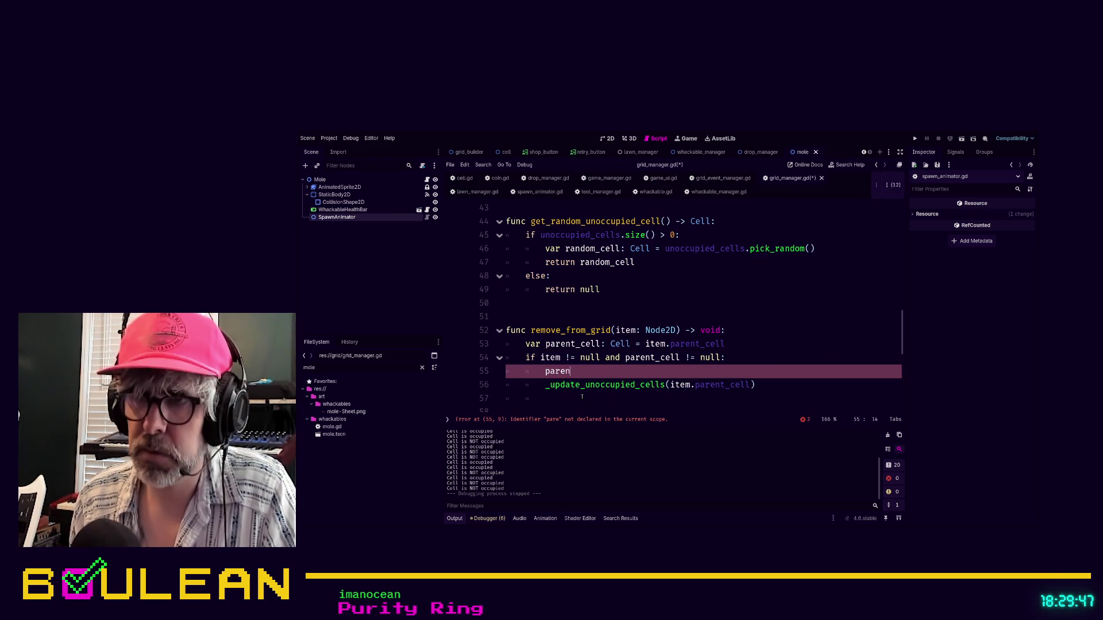
- Complete the call as parent_cell.check_out(item) and jump to check_out's definition in cell.gd
text(t_cell.ch)
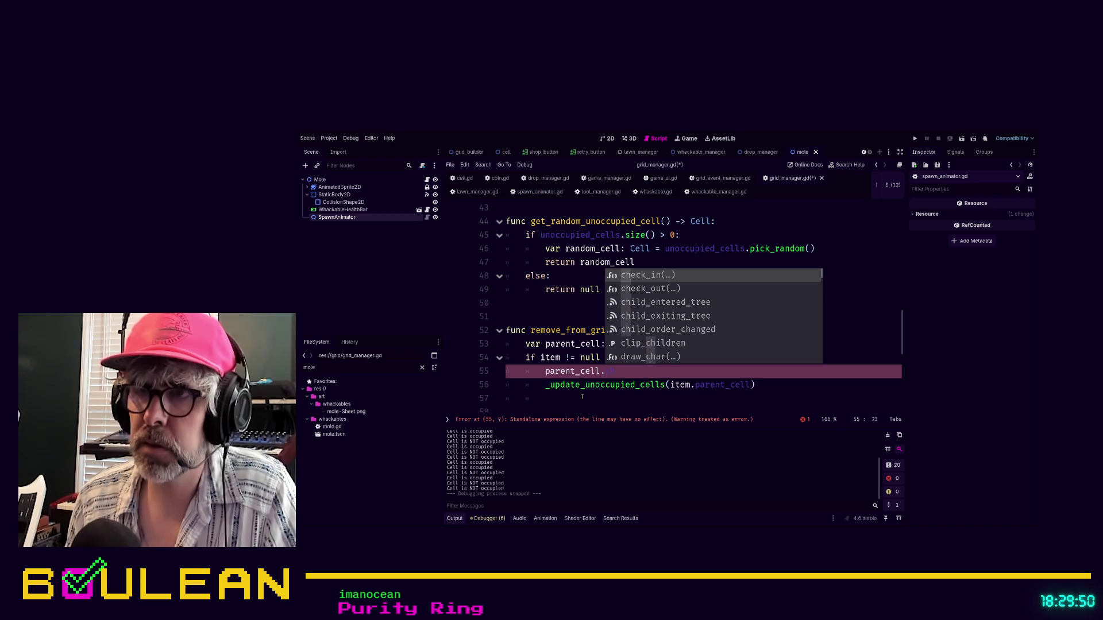
key(Down)
key(Return)
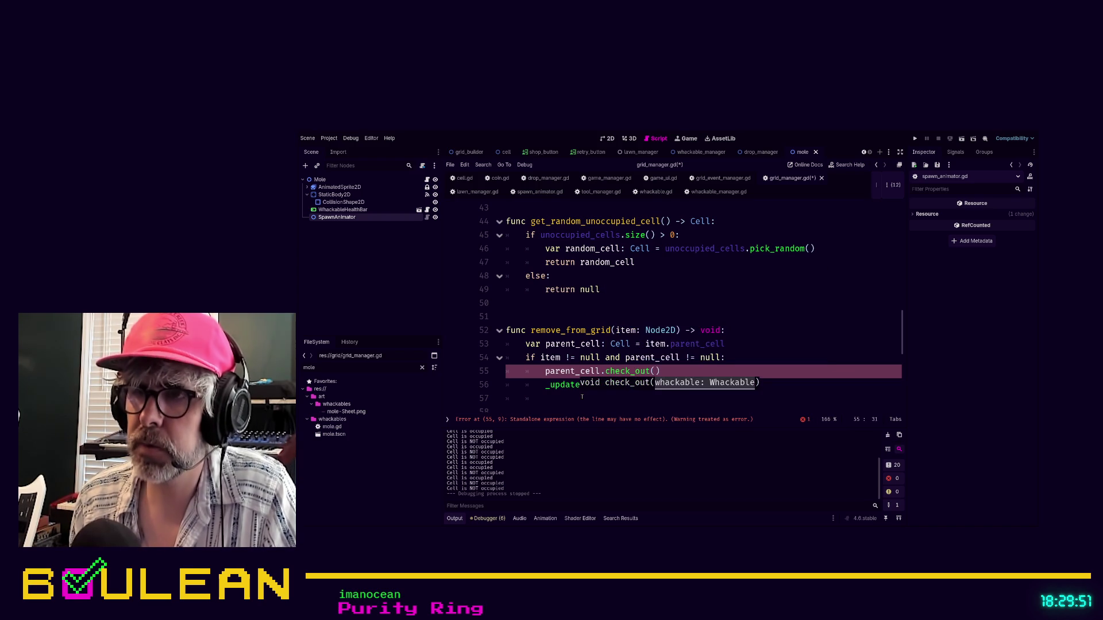
text(item)
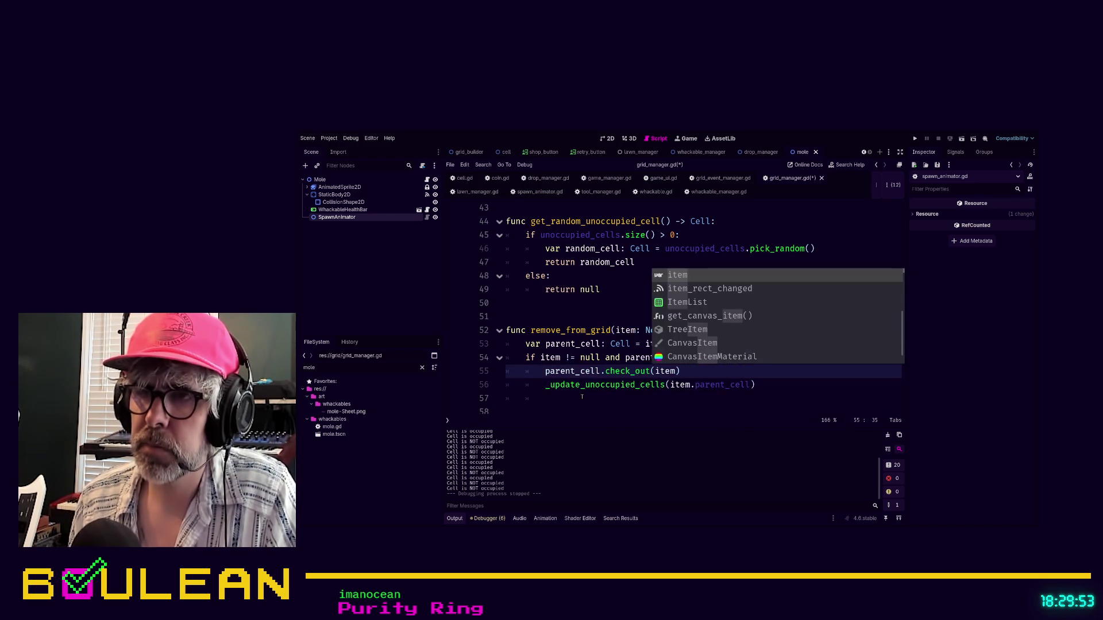
click(585, 403)
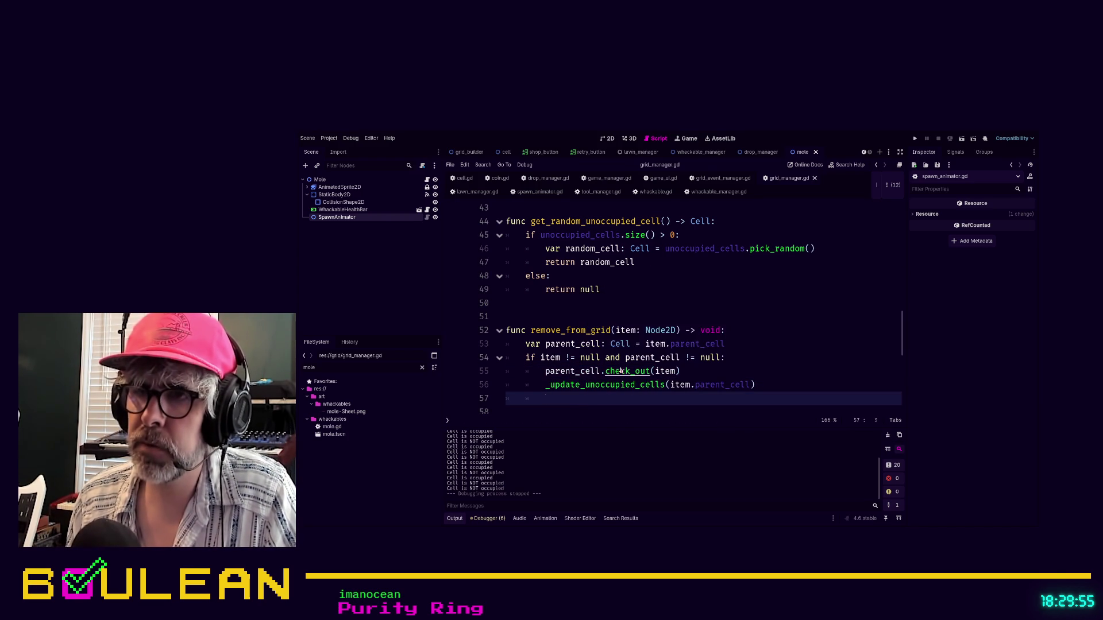
ctrl+click(624, 371)
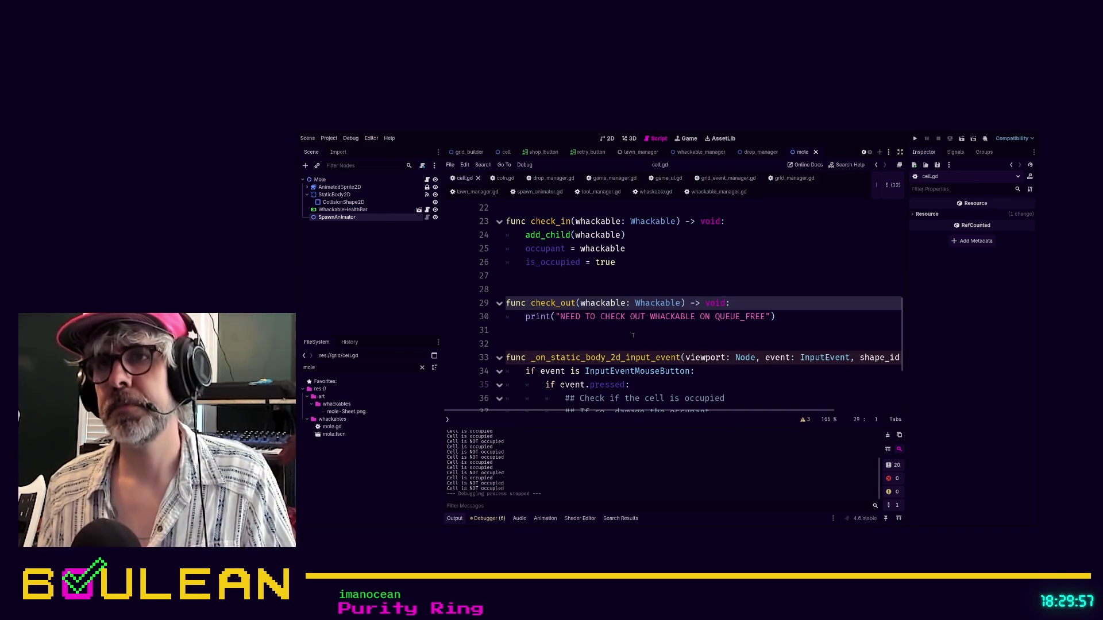
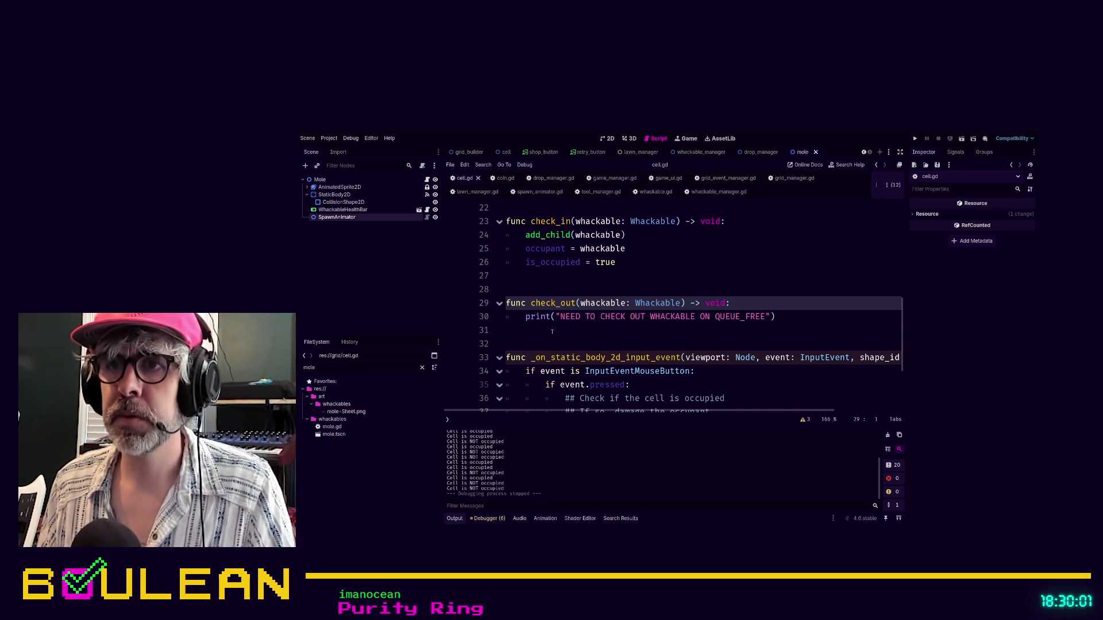
- In cell.gd's check_out, set occupant = null and is_occupied = false
click(549, 329)
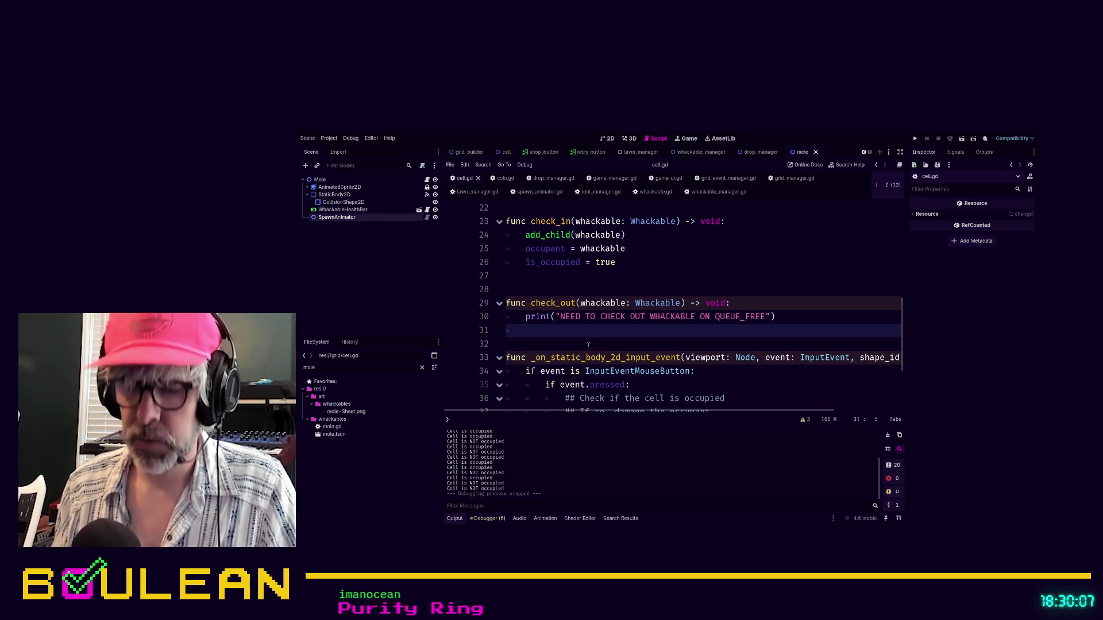
text(occupant)
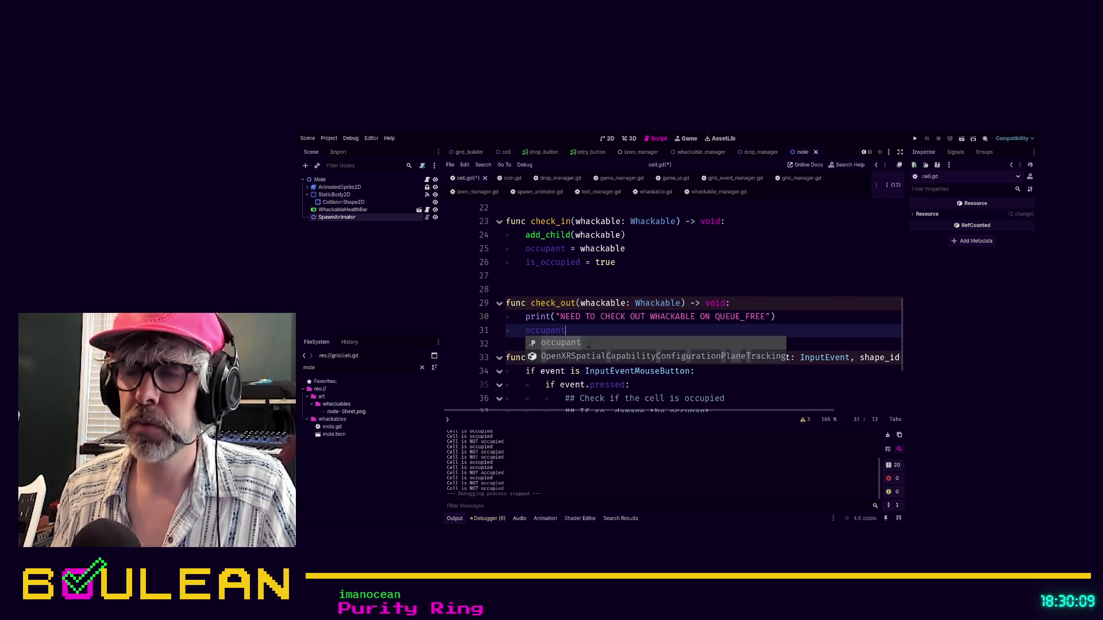
text( = null)
key(Return)
text(is_occupied = false)
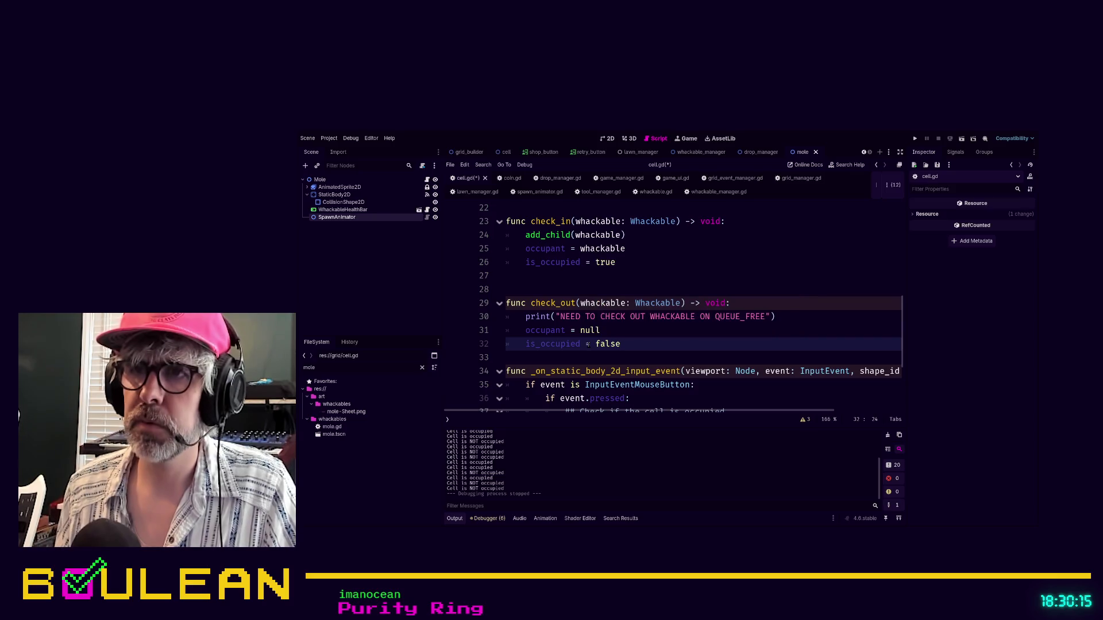
- Delete check_out's old reminder print line, add a spacer line, and save cell.gd
click(722, 317)
key(End)
key(shift+Home)
key(shift+Home)
key(BackSpace)
key(BackSpace)
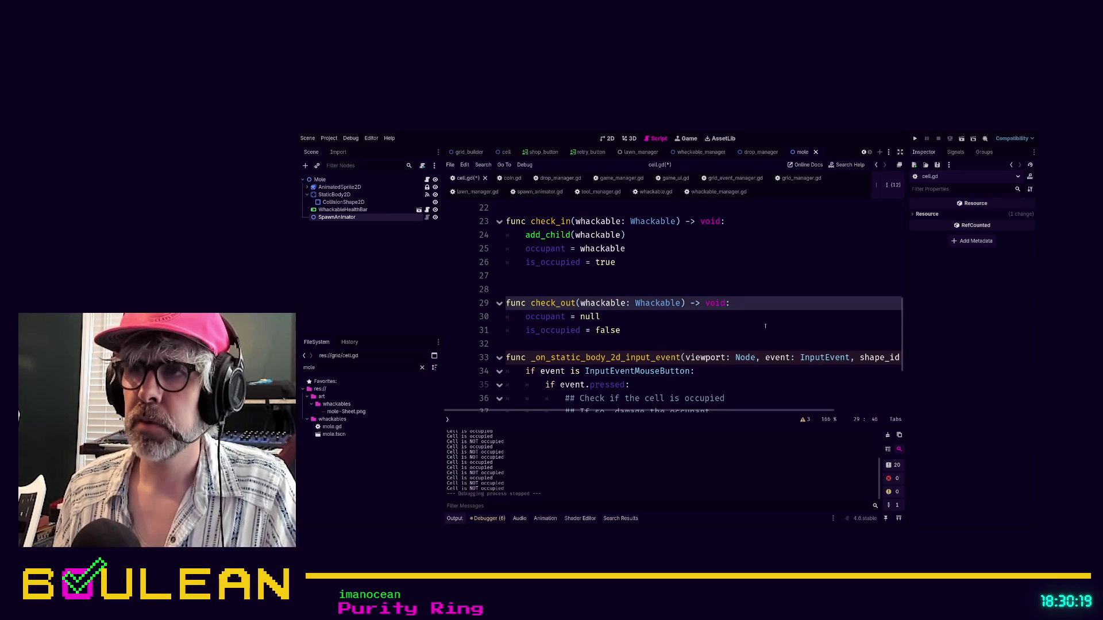
click(772, 327)
key(Down)
key(Return)
key(ctrl+s)
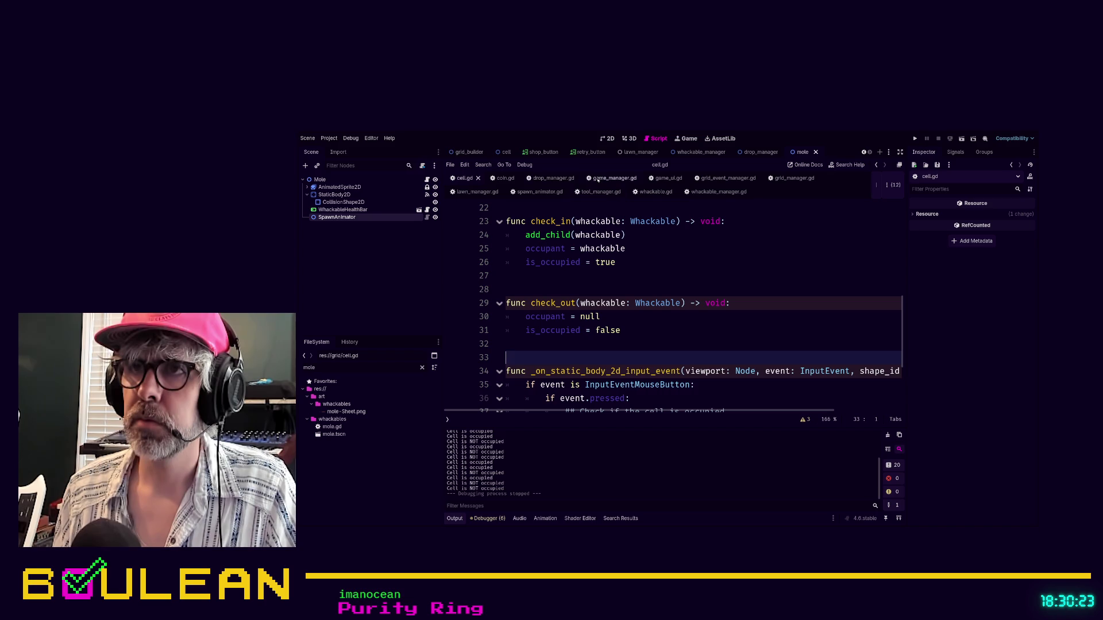
click(781, 180)
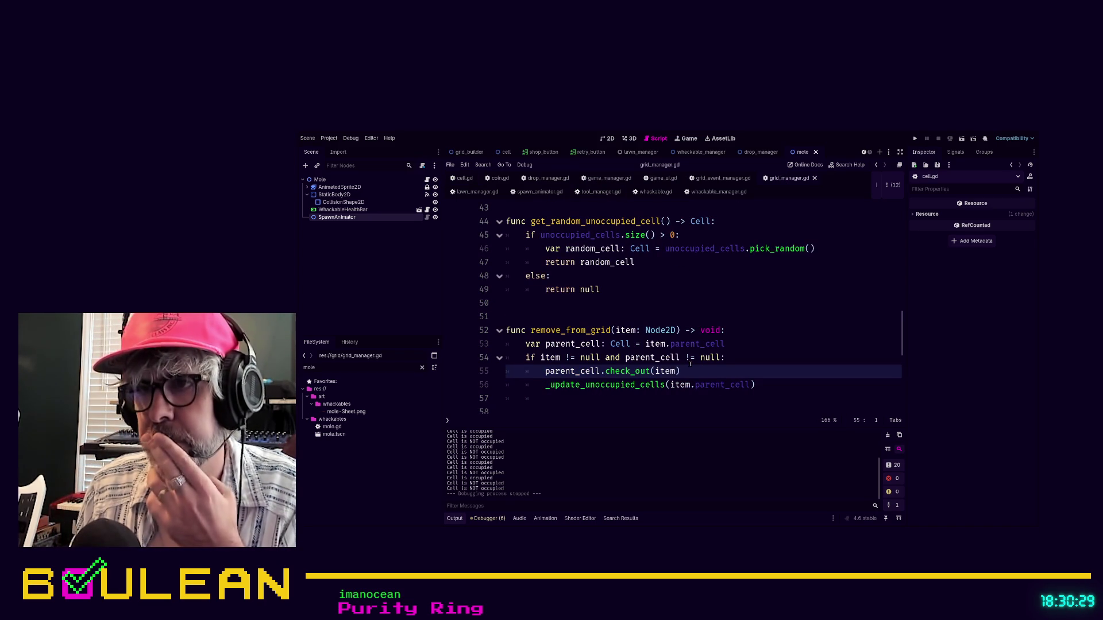
- Remove the cell.is_occupied = false line from _update_unoccupied_cells and save grid_manager.gd
ctrl+click(615, 386)
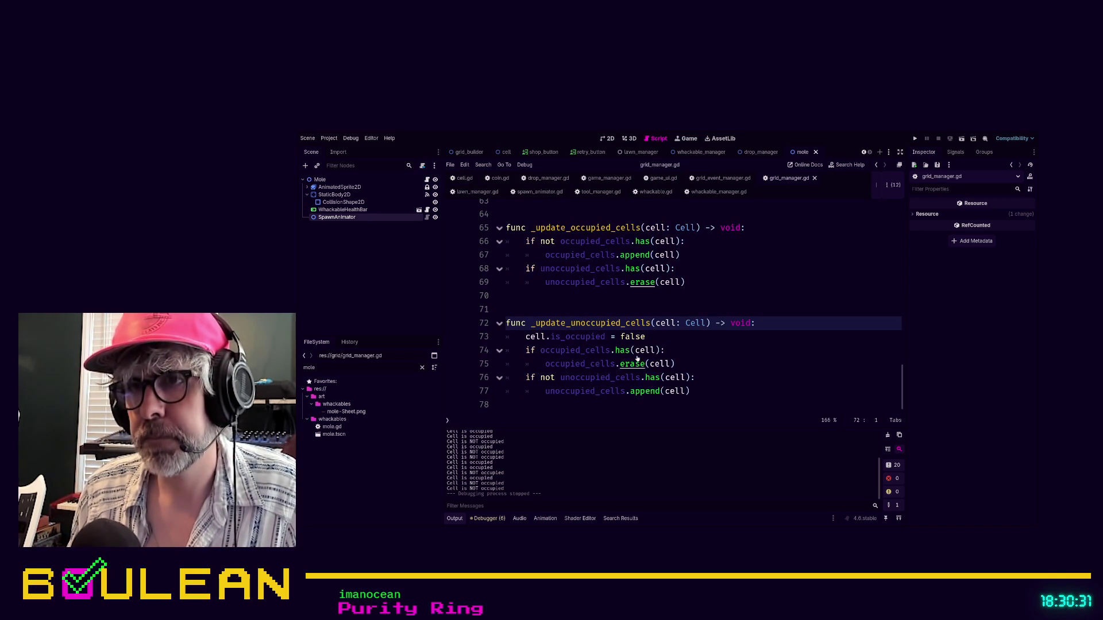
click(664, 337)
key(shift+Home)
key(shift+Home)
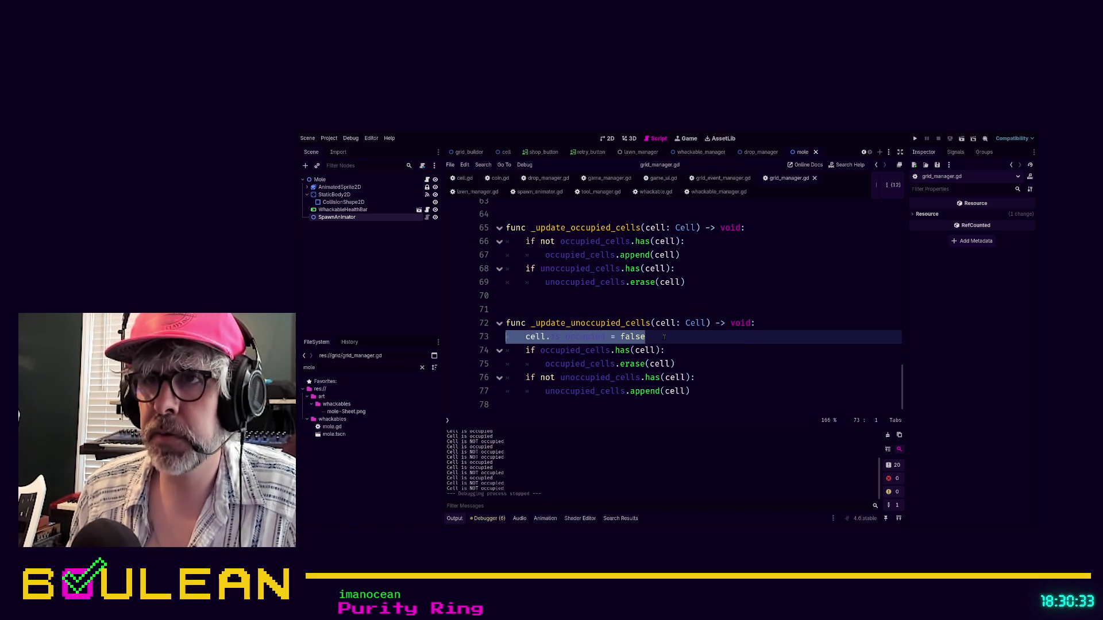
key(BackSpace)
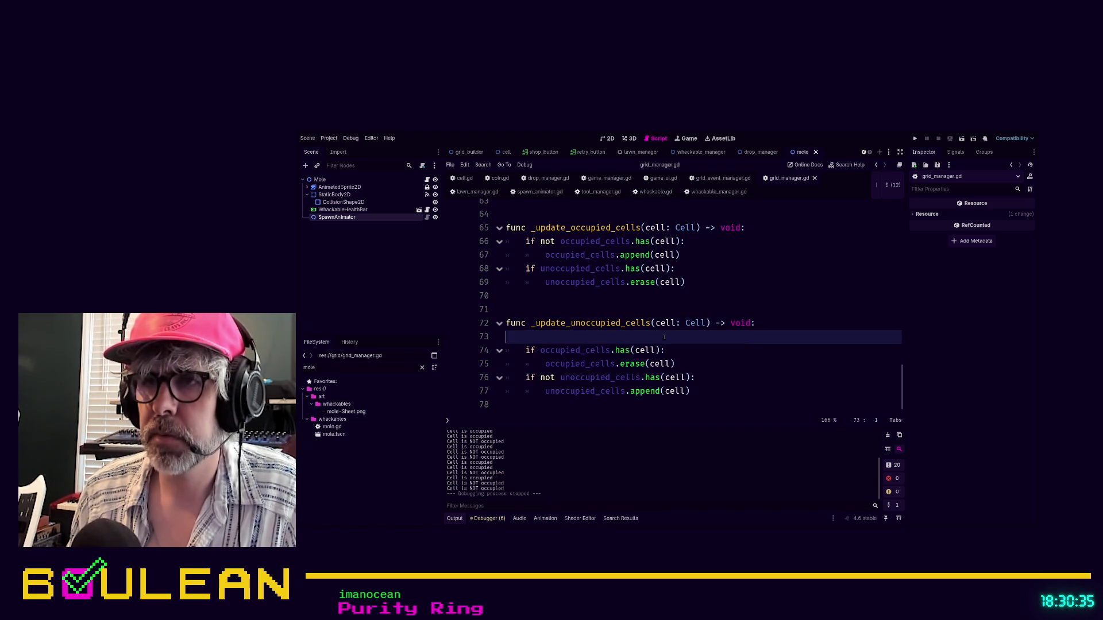
key(Delete)
click(664, 337)
key(ctrl+s)
- Delete the extra blank line after remove_from_grid in grid_manager.gd
scroll(651, 329, up, 5)
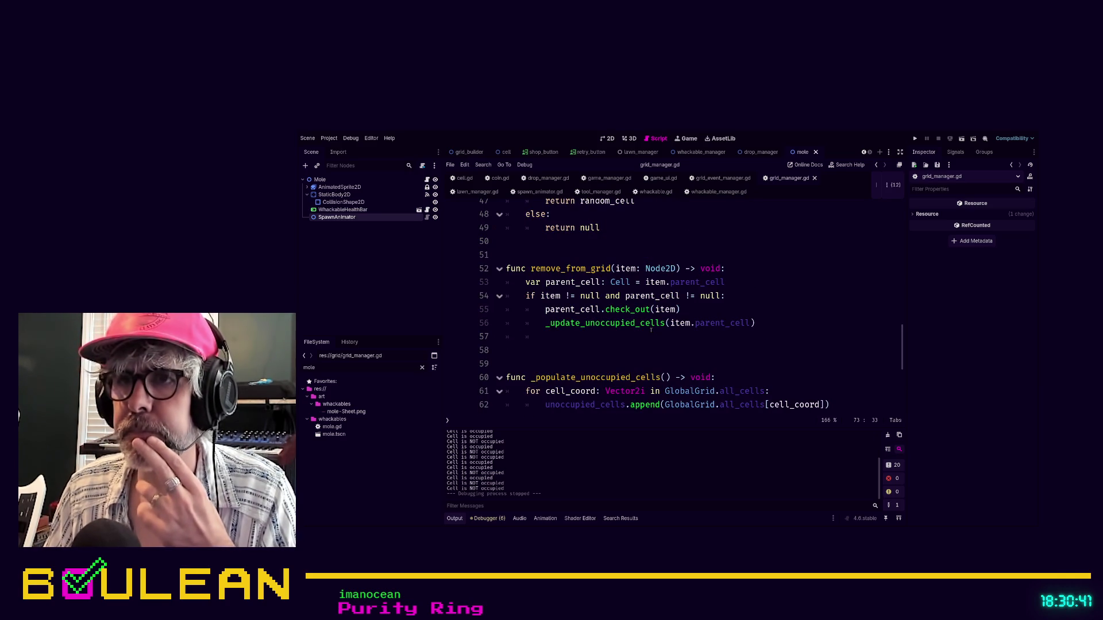
scroll(651, 329, up, 1)
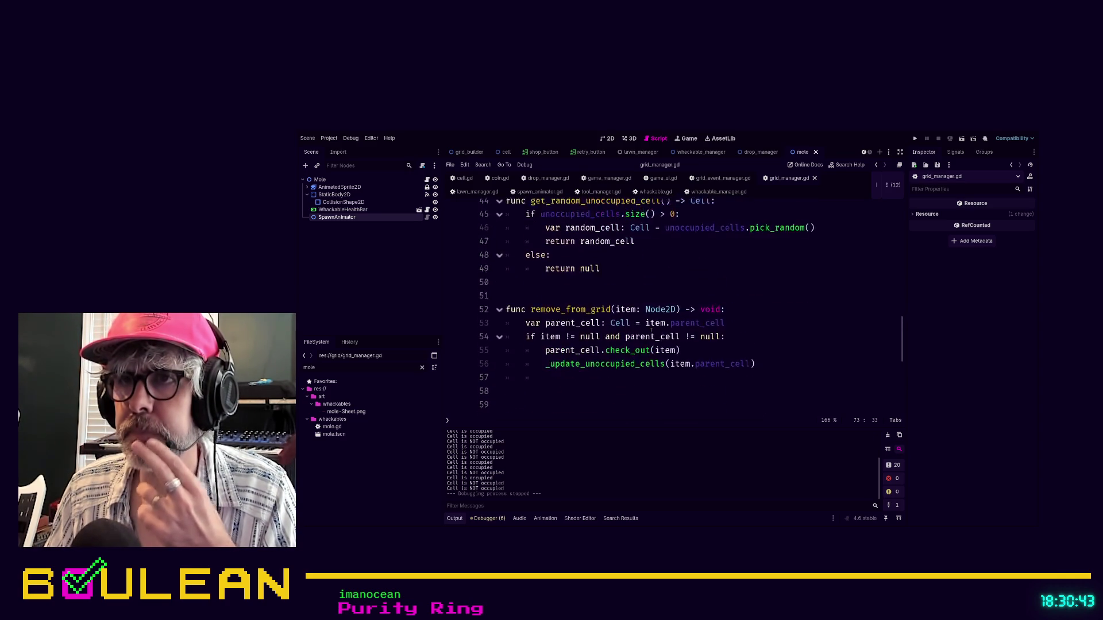
scroll(650, 329, down, 2)
click(583, 324)
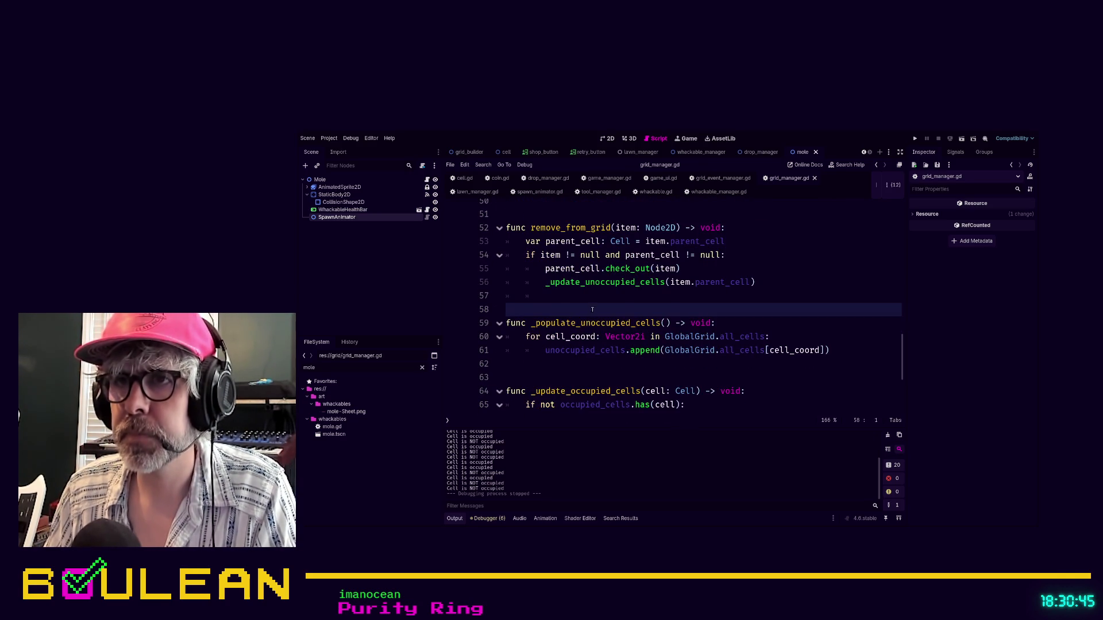
key(Delete)
scroll(592, 310, up, 4)
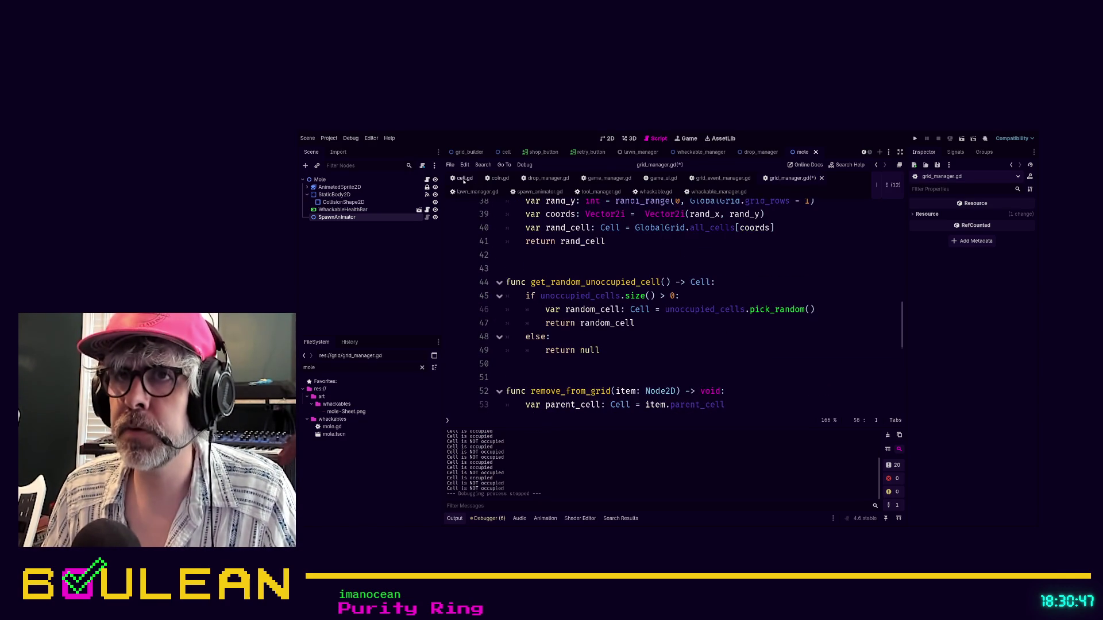
- Delete the outdated ## damage comments and the misclick comment from cell.gd's click handler
click(464, 181)
click(686, 339)
scroll(643, 340, down, 2)
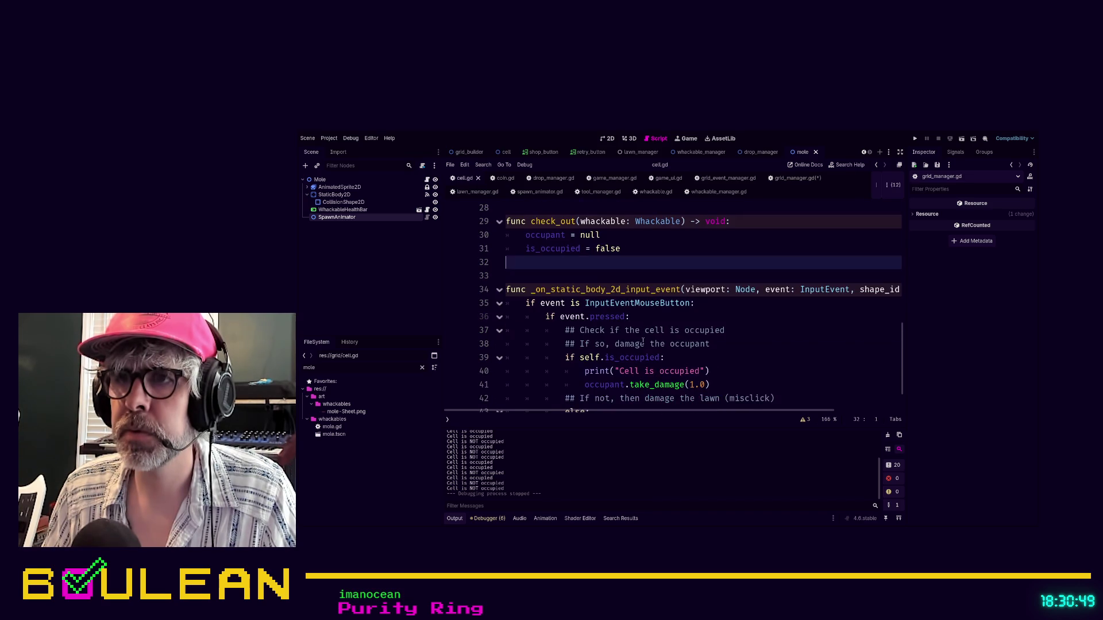
click(736, 355)
click(736, 344)
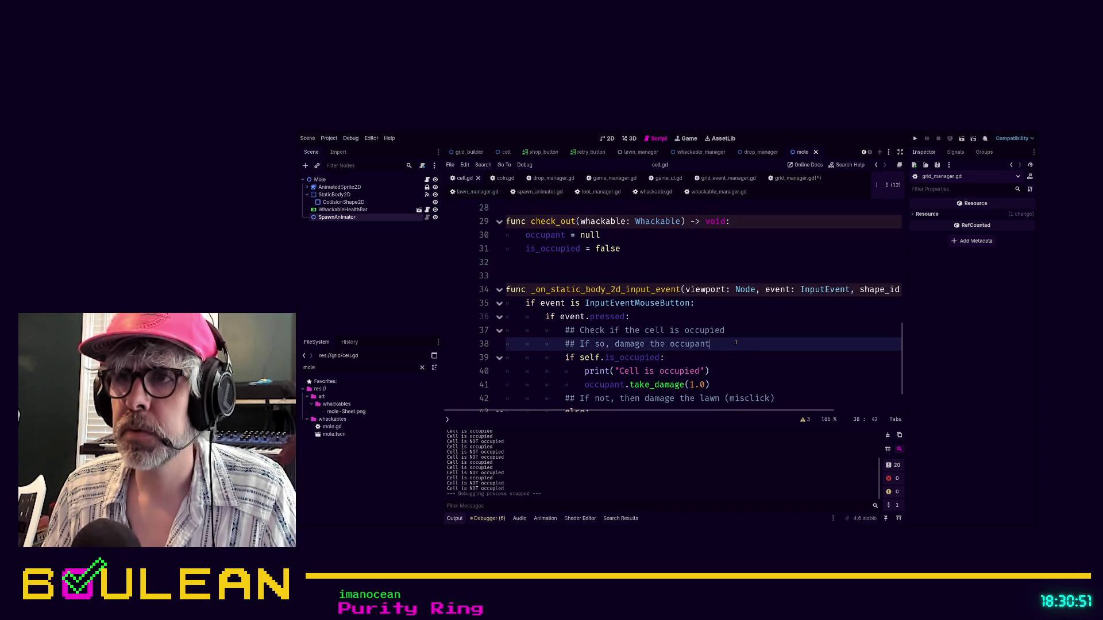
key(shift+Home)
key(shift+Home)
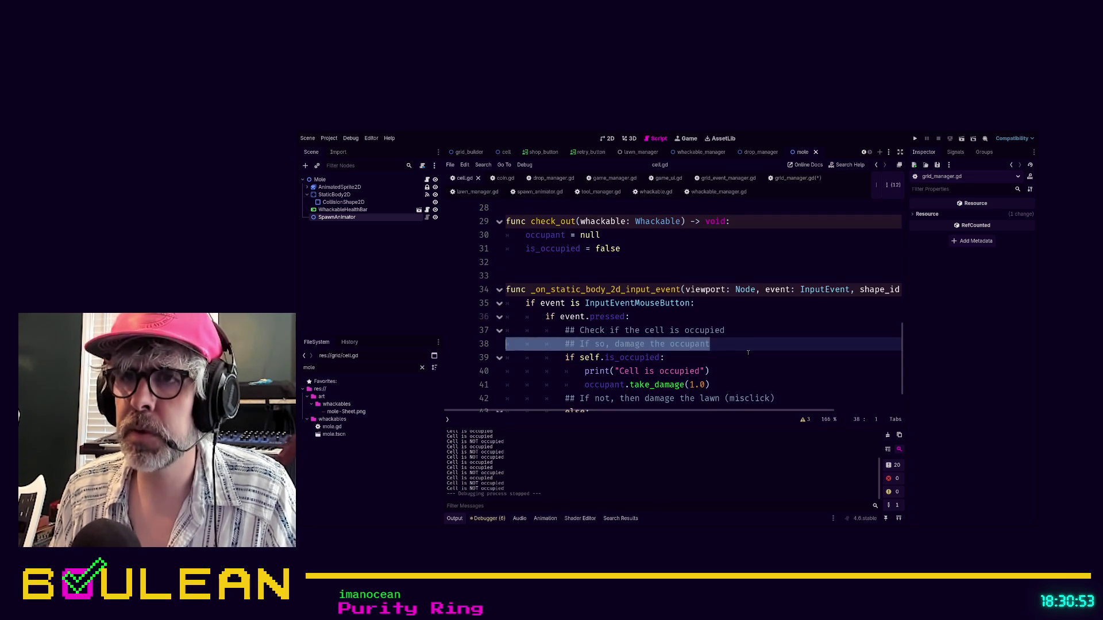
key(shift+Up)
key(BackSpace)
key(BackSpace)
key(Down)
key(Down)
key(Down)
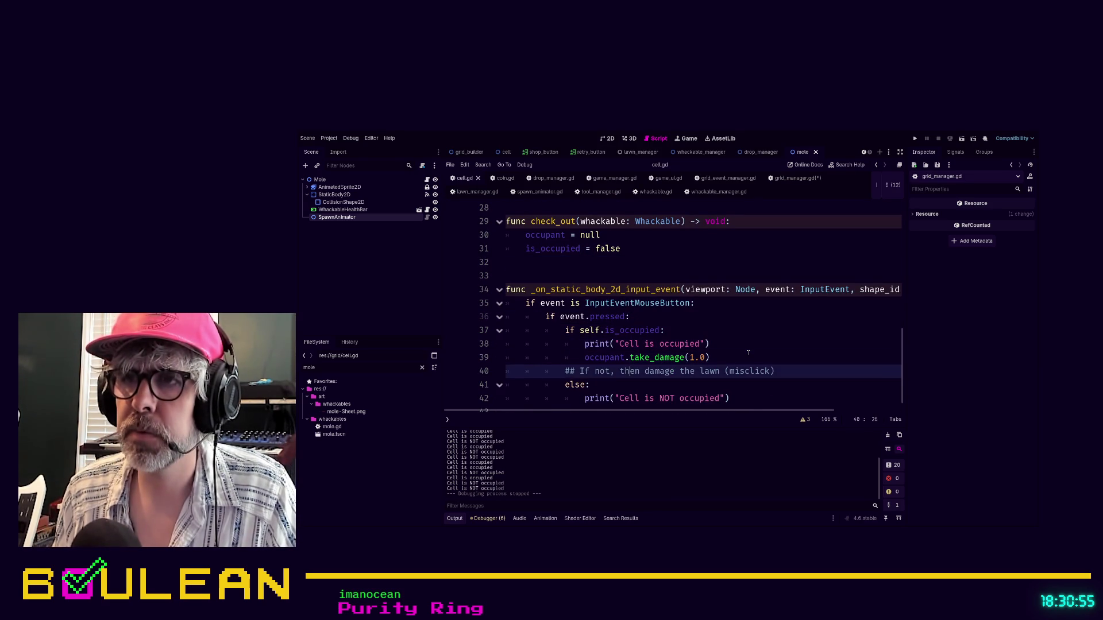
key(End)
key(shift+Home)
key(shift+Home)
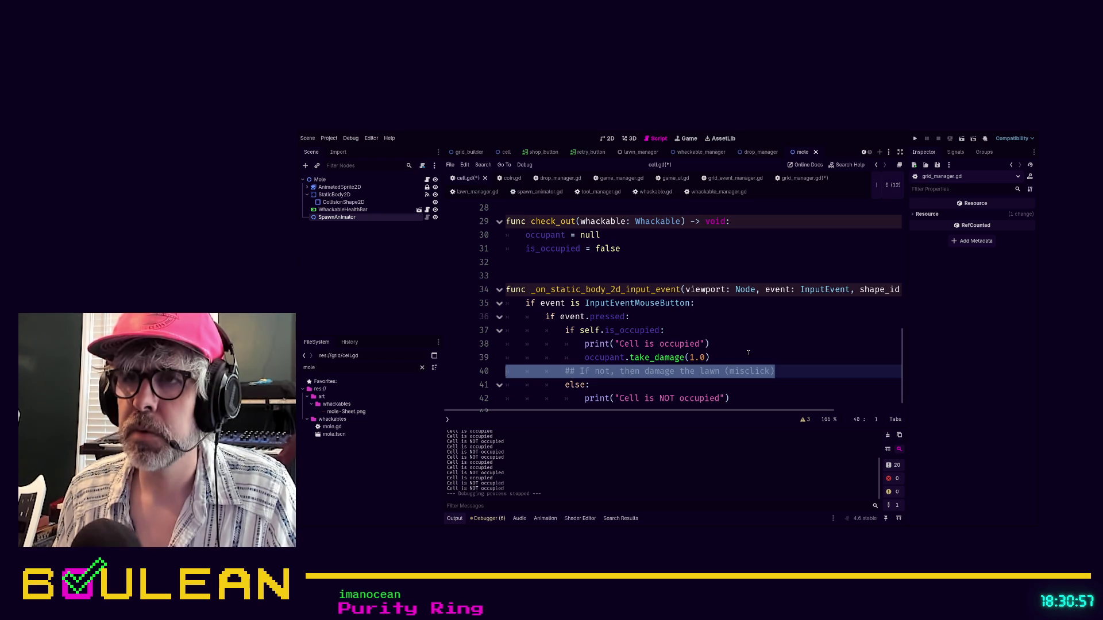
key(BackSpace)
key(BackSpace)
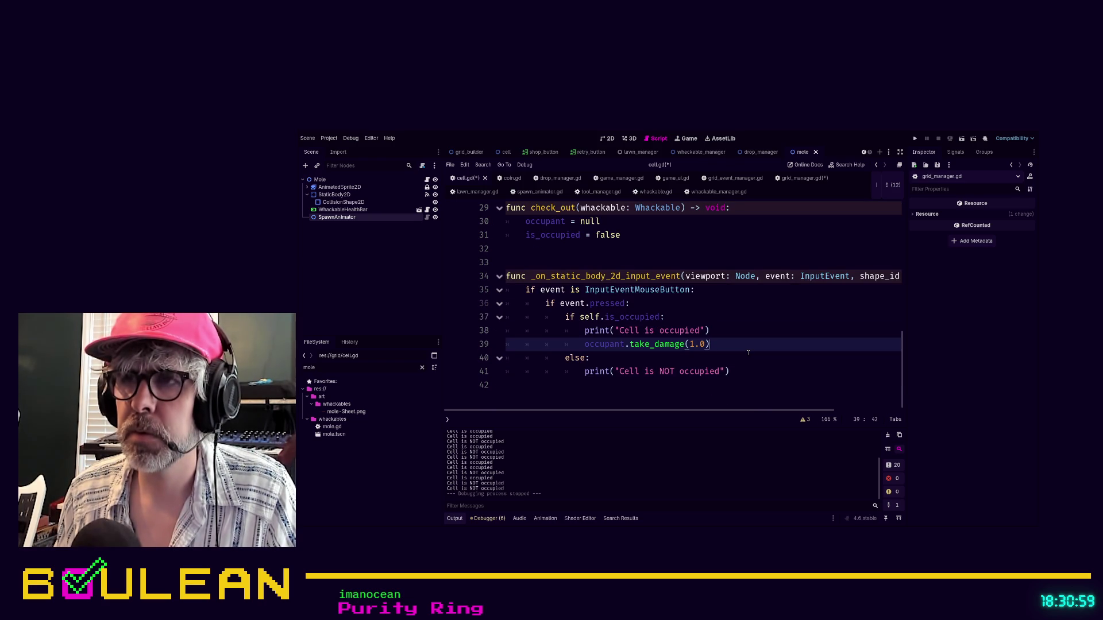
- Remove the print("Cell is occupied") line and its empty line, then save both scripts
key(Up)
key(shift+Home)
key(shift+Home)
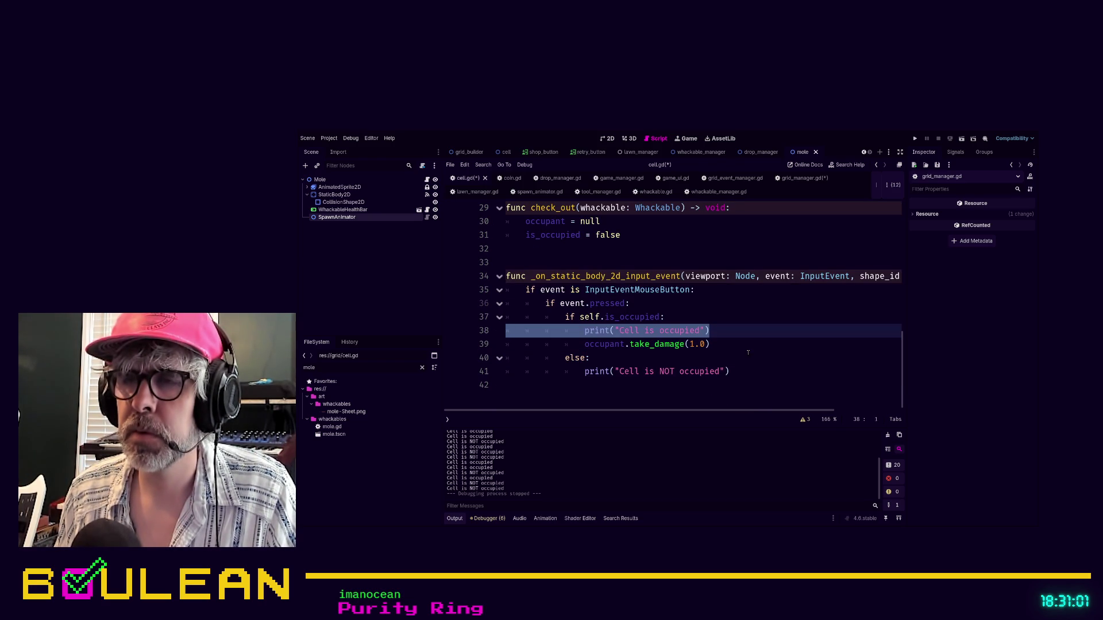
key(BackSpace)
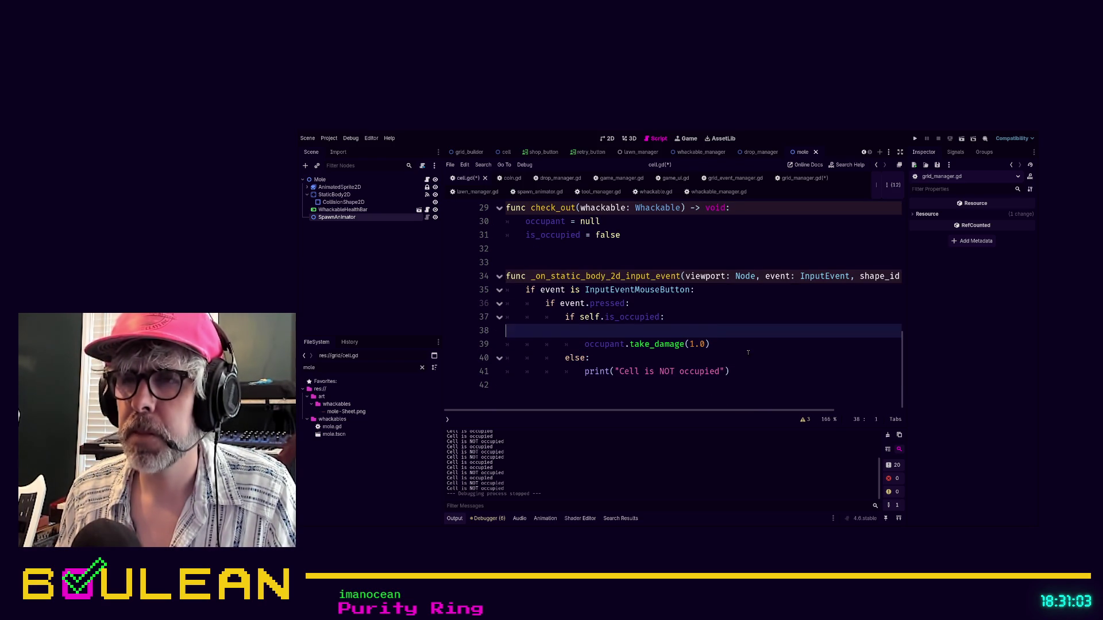
key(BackSpace)
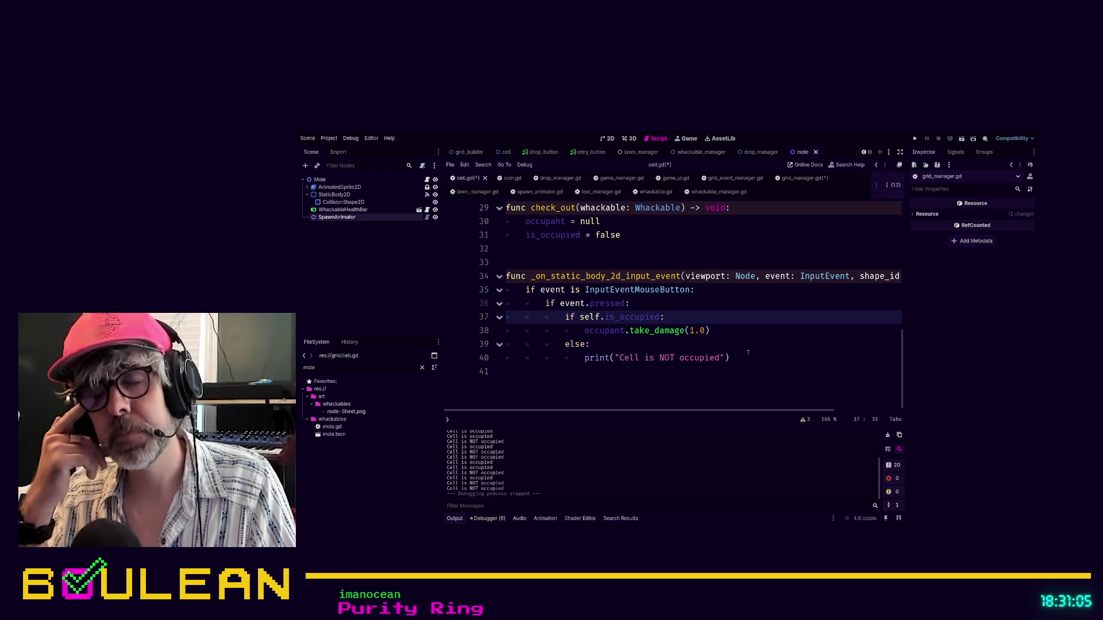
click(748, 356)
key(ctrl+s)
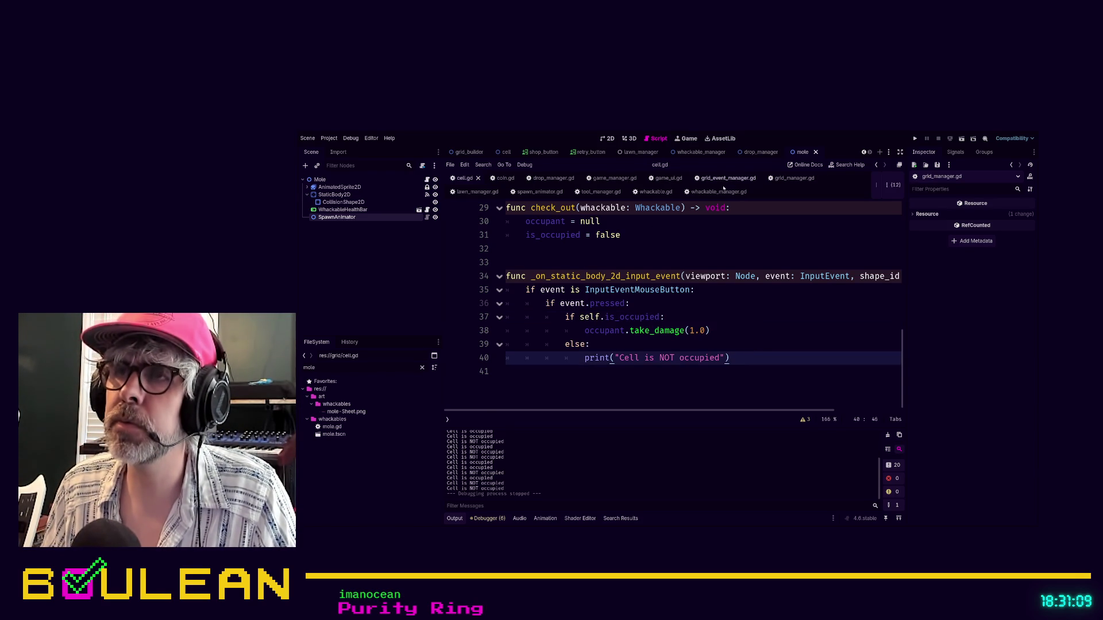
click(655, 191)
- Comment out whackable.gd's _on_static_body_2d_input_event handler and select its whackable_clicked.emit(self) call
scroll(678, 287, up, 3)
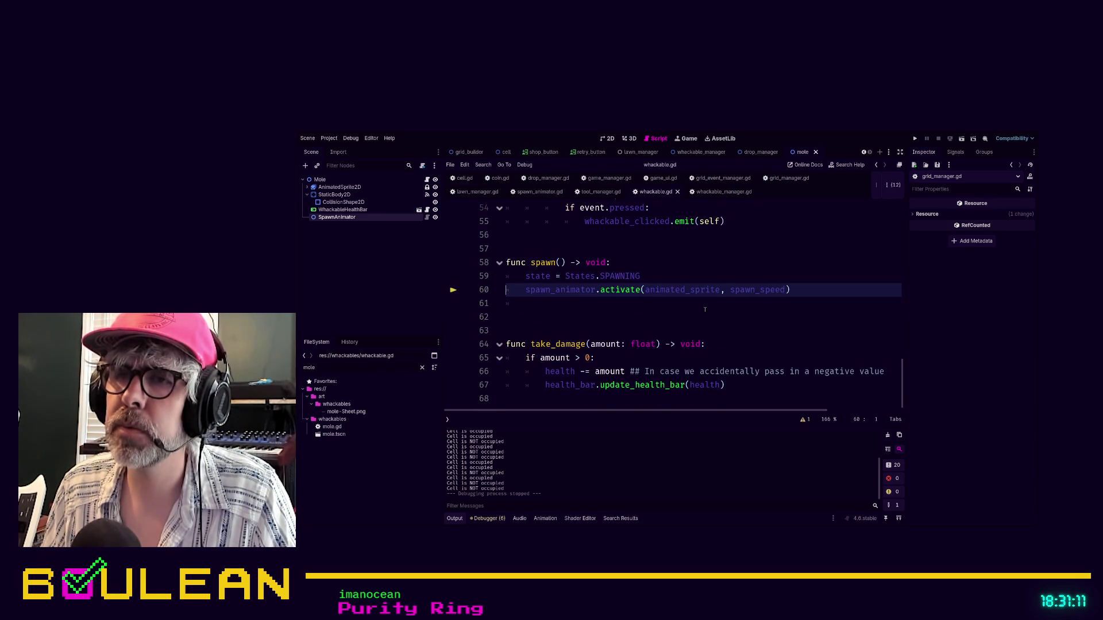
scroll(705, 310, up, 1)
scroll(704, 310, down, 1)
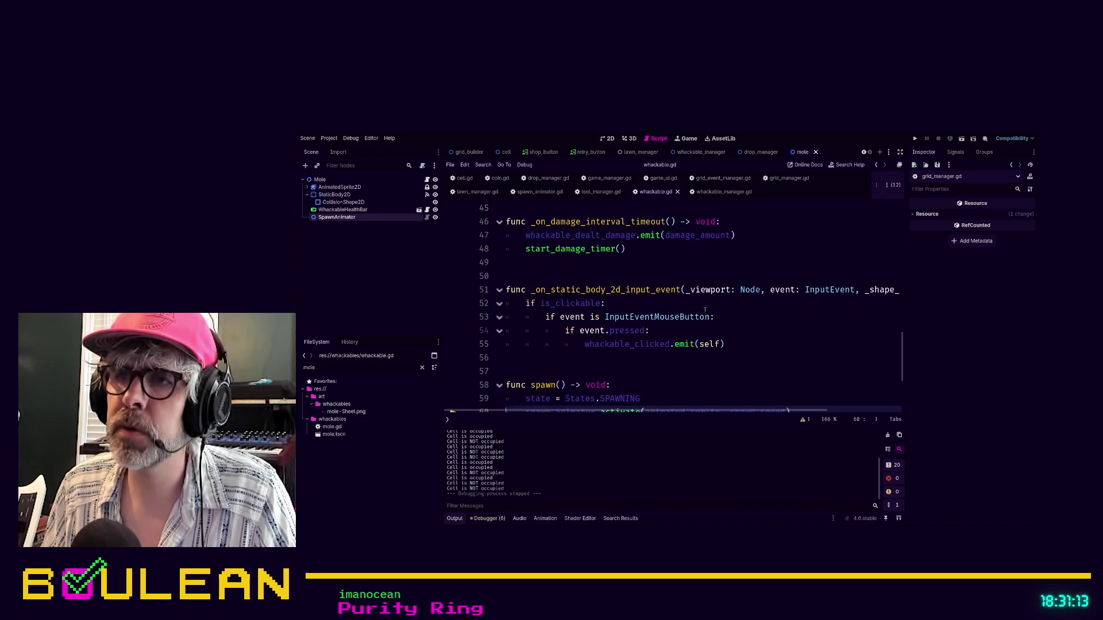
drag(725, 344, 487, 287)
key(ctrl+k)
click(756, 325)
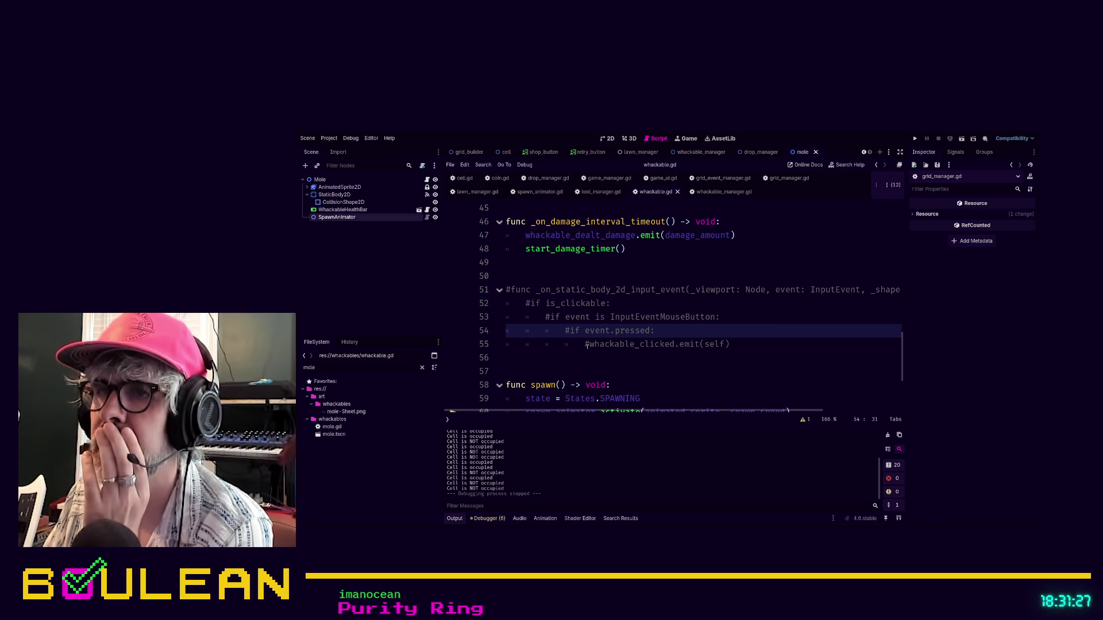
drag(588, 344, 743, 343)
key(ctrl+c)
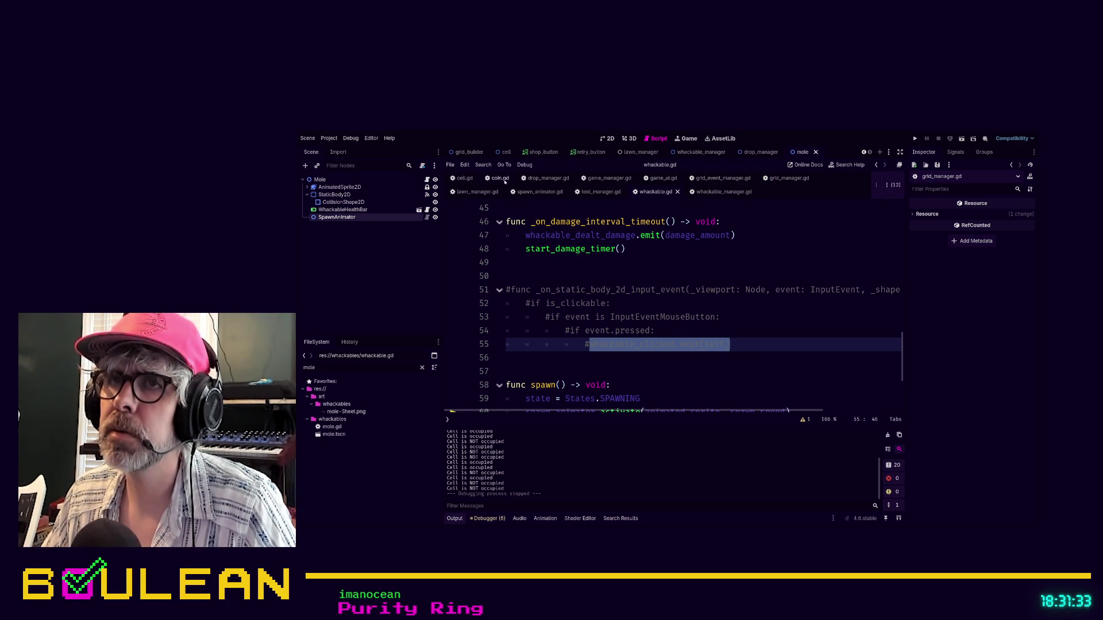
click(462, 180)
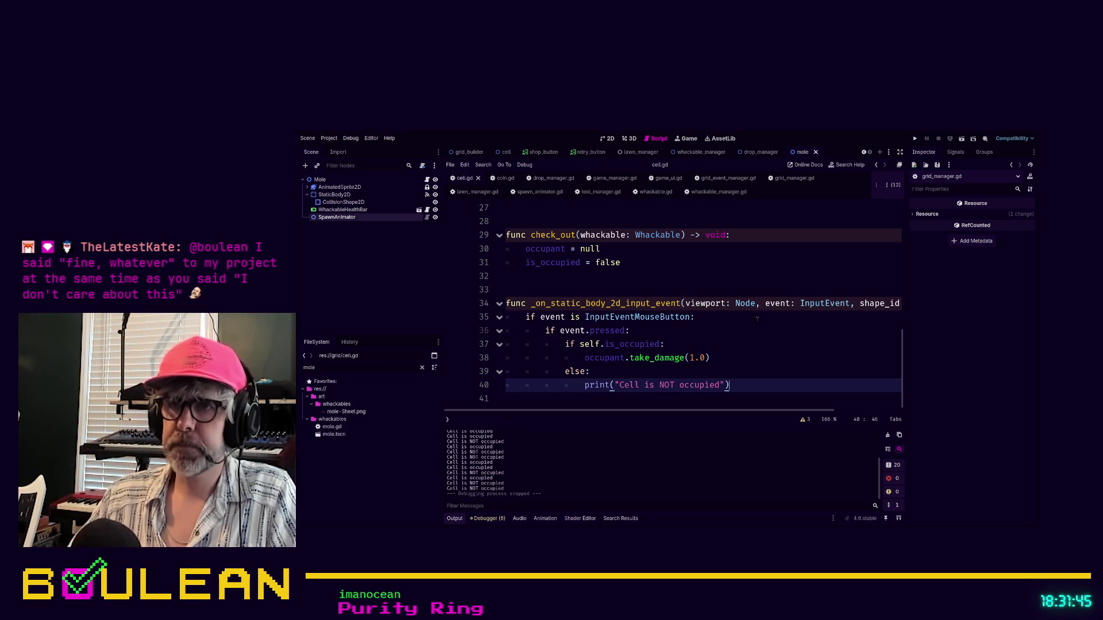
- Insert whackable_clicked.emit(self) below take_damage and comment out the take_damage call
click(731, 359)
key(Return)
key(ctrl+v)
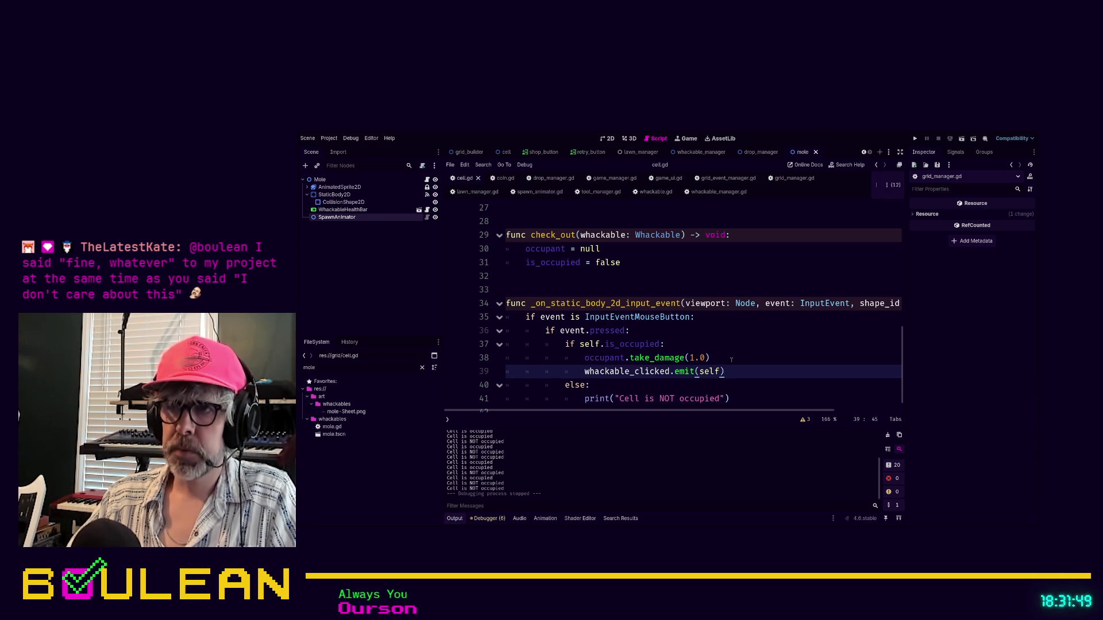
click(731, 359)
key(ctrl+k)
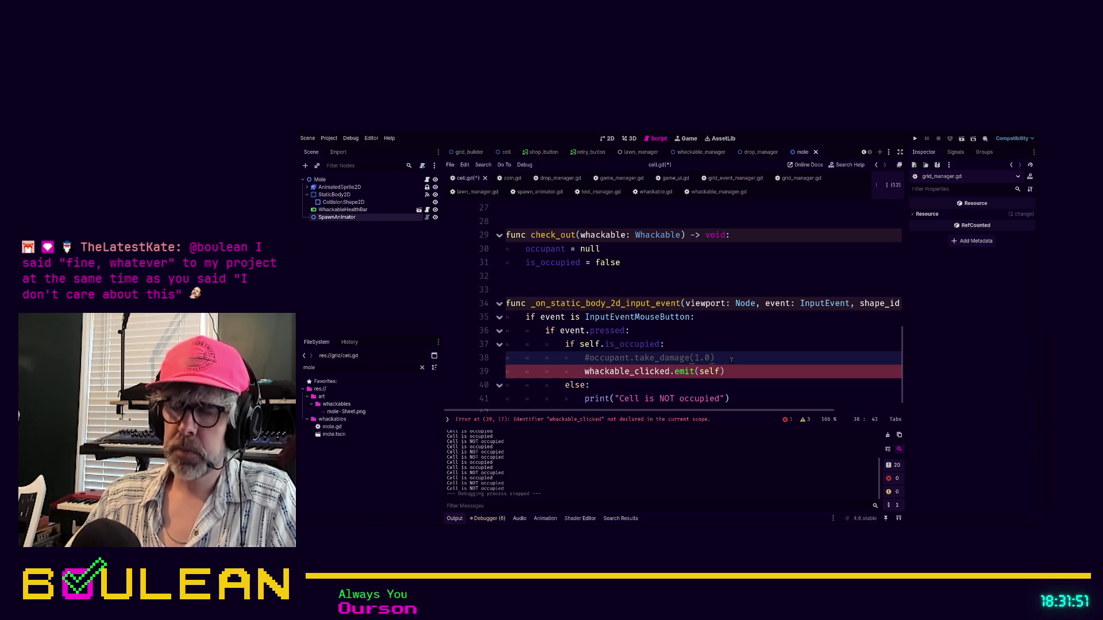
- Add a whackable_clicked signal declaration near the top of cell.gd
scroll(615, 316, up, 8)
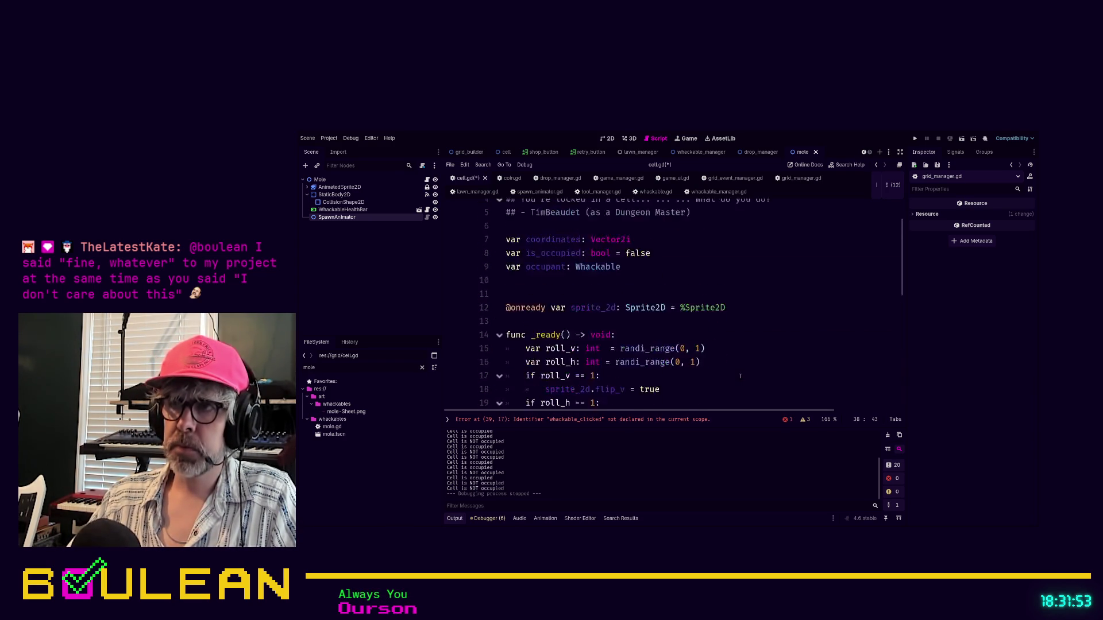
click(537, 275)
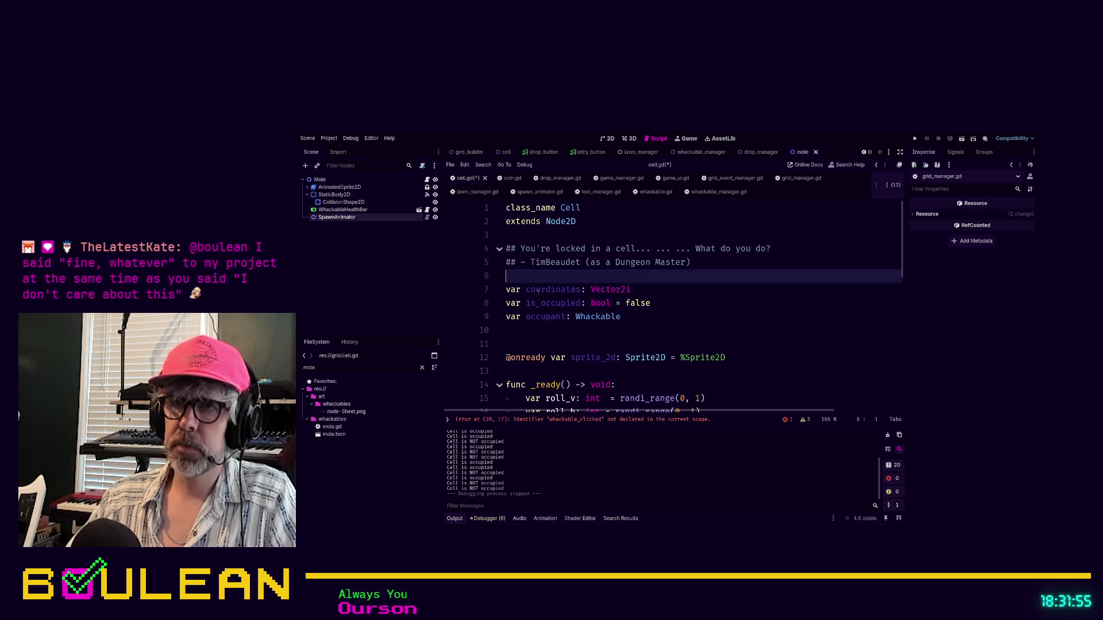
key(Return)
key(Return)
key(Up)
text(signal )
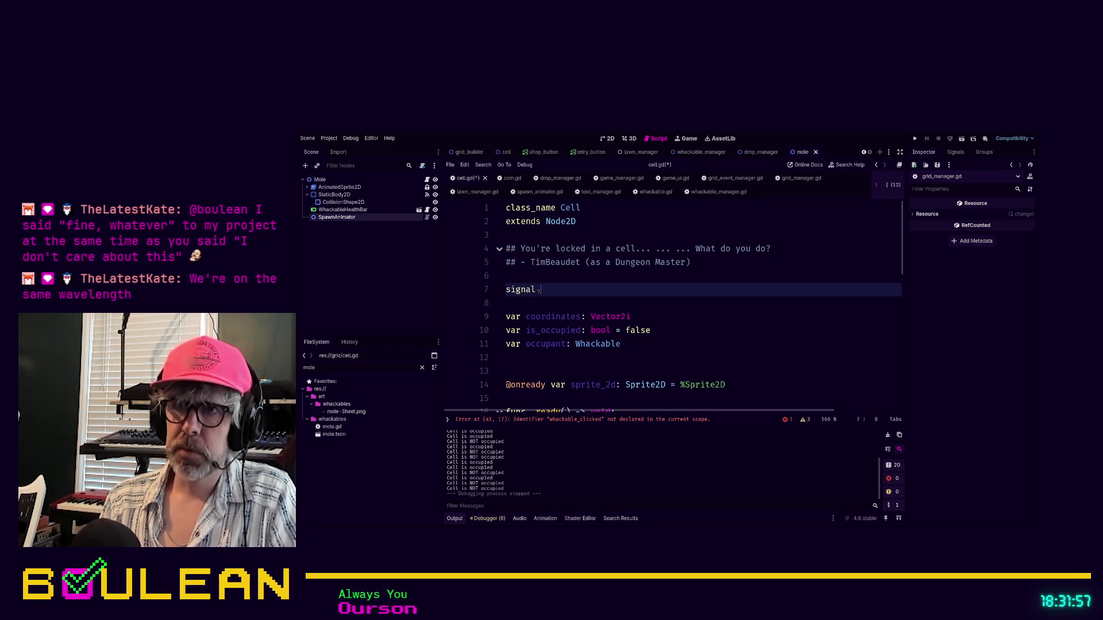
text(_hit)
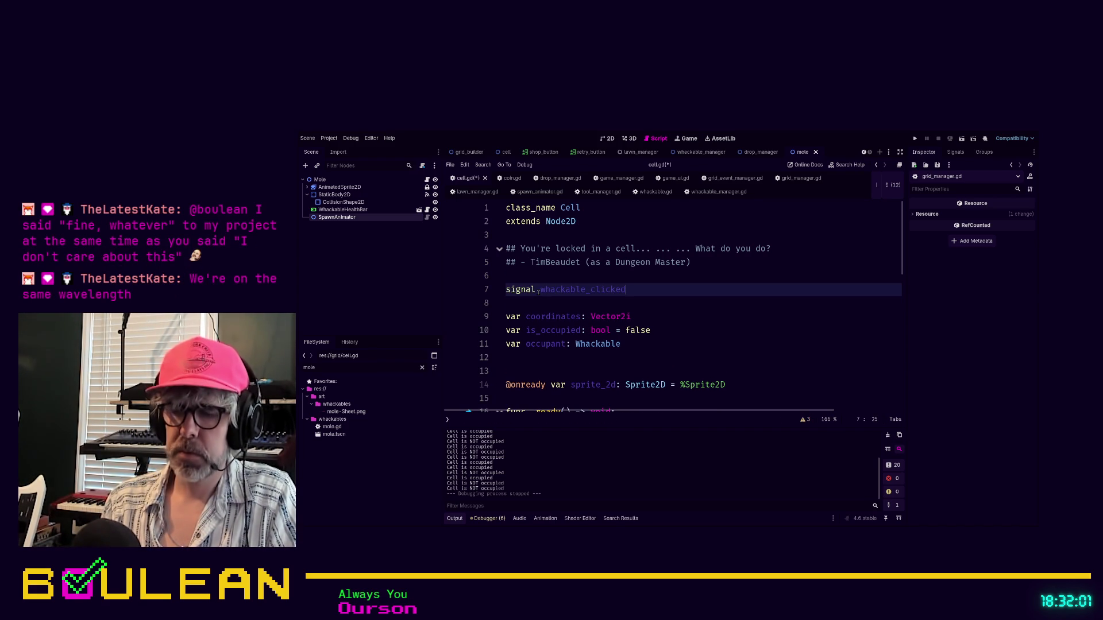
text(())
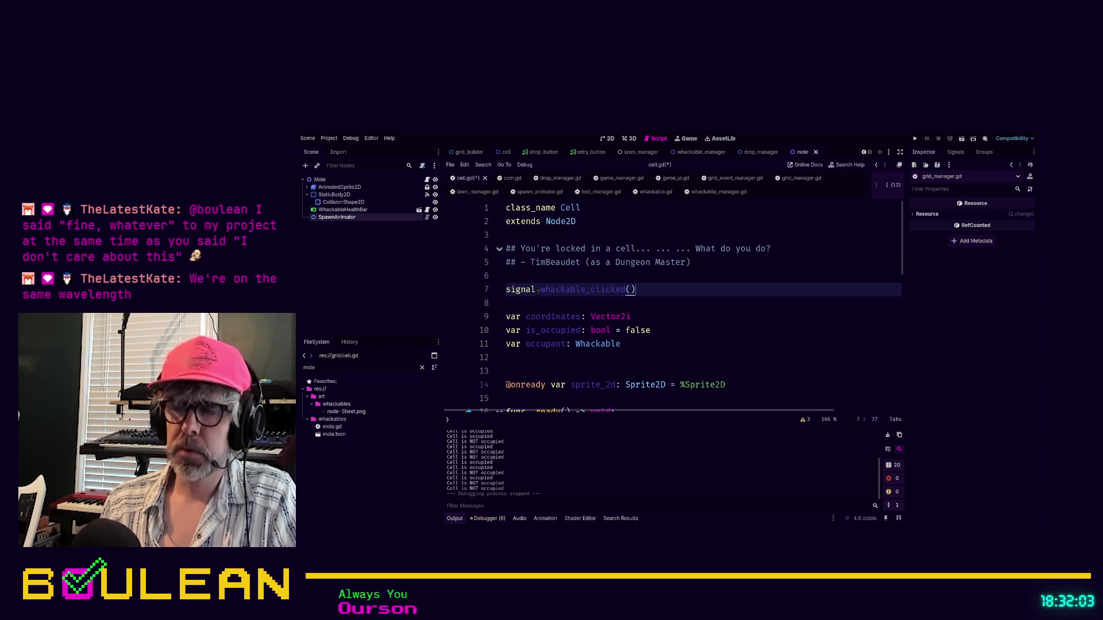
scroll(691, 314, down, 5)
scroll(691, 314, down, 4)
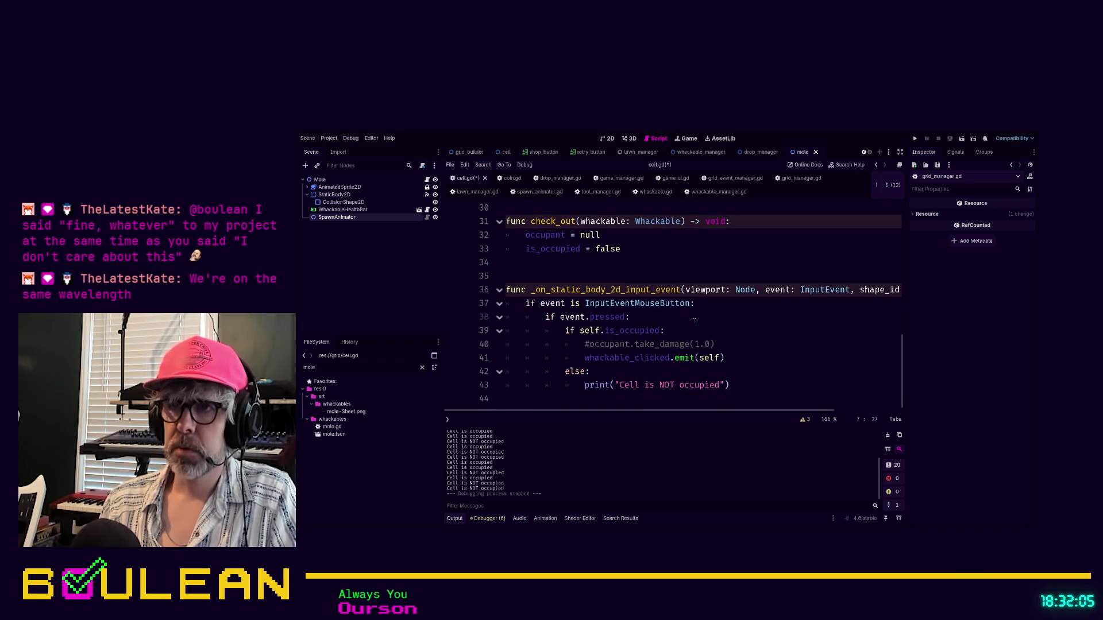
click(744, 360)
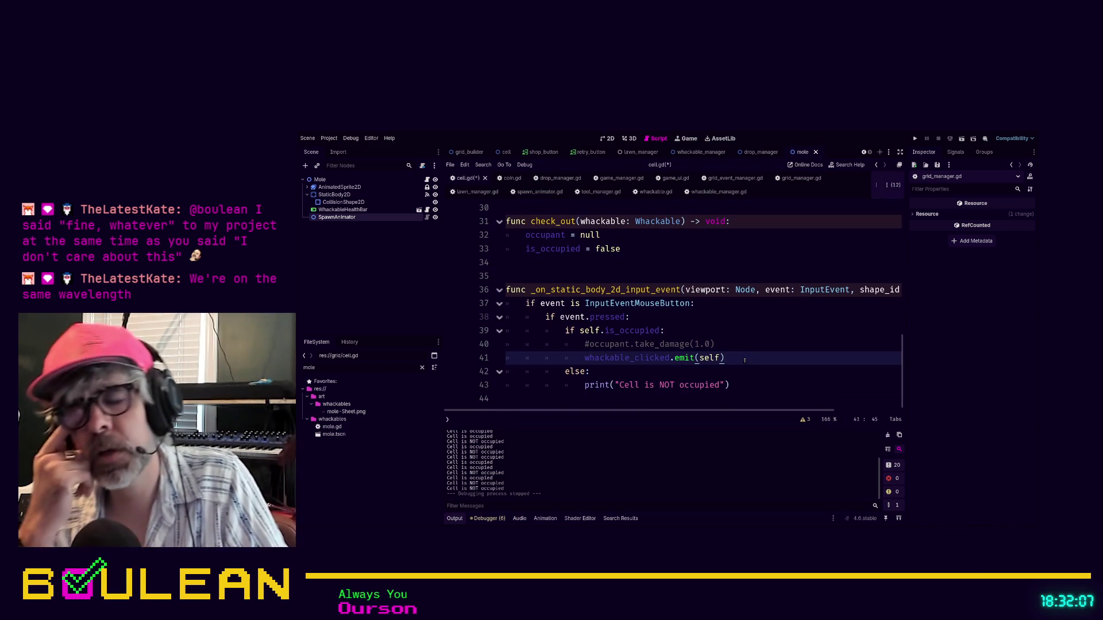
- Save cell.gd, then prefix whackable.gd's whackable_dealt_damage signal with # and save it
key(ctrl+s)
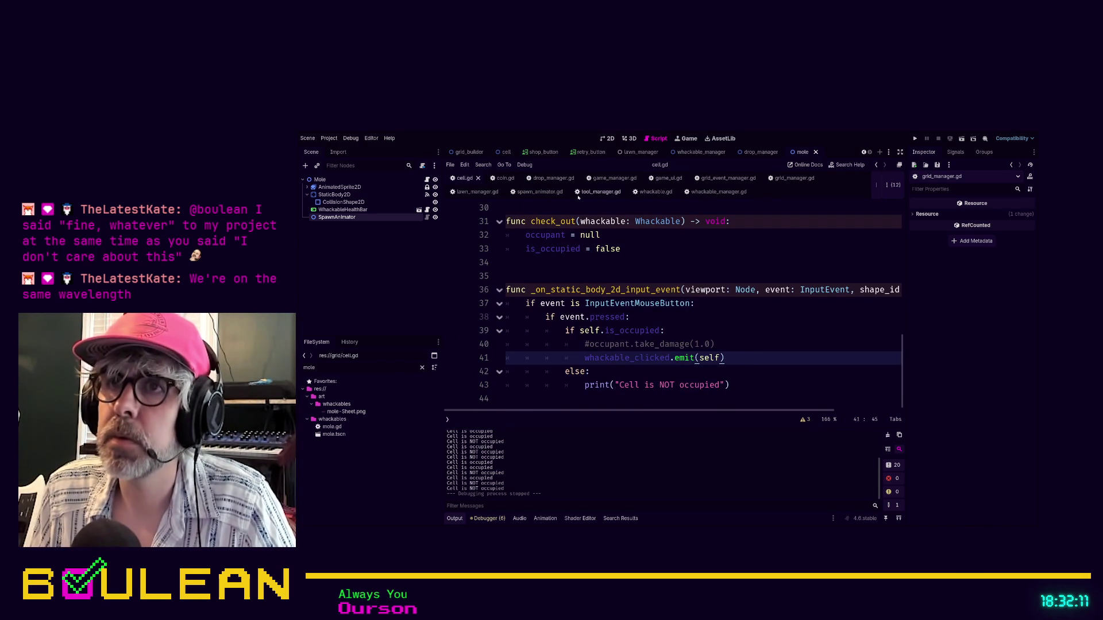
click(656, 192)
scroll(723, 257, up, 10)
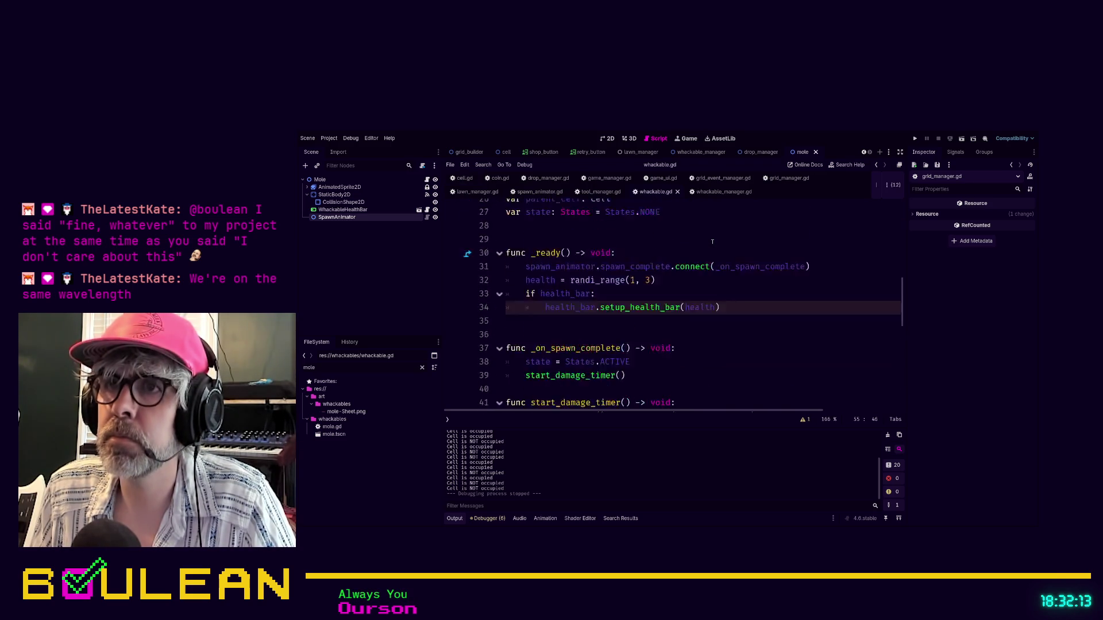
scroll(723, 255, up, 3)
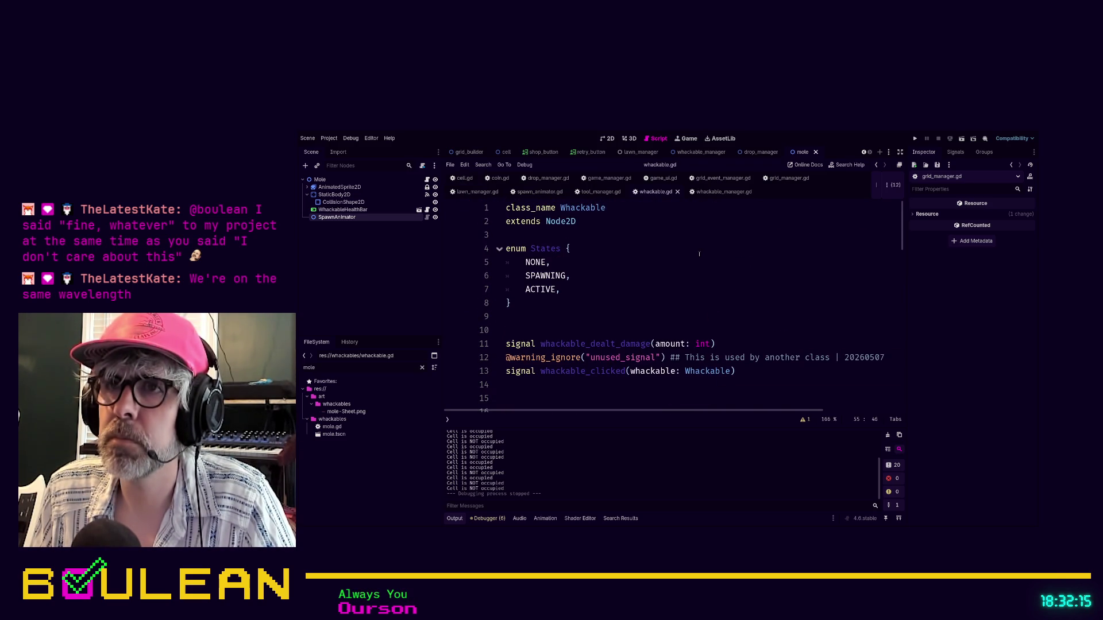
scroll(678, 250, down, 1)
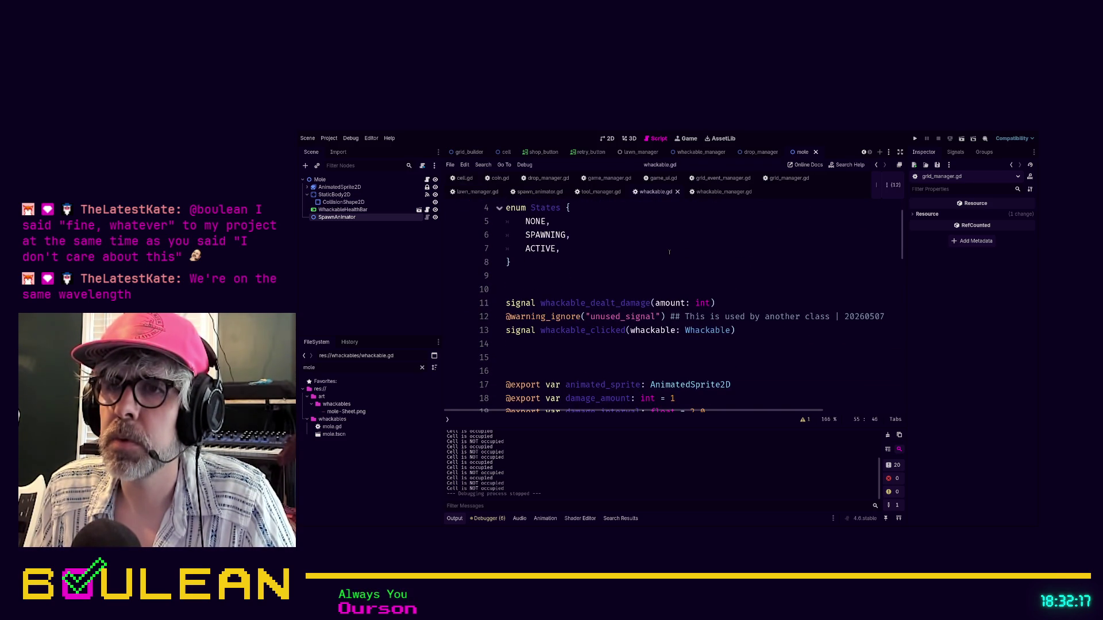
click(732, 303)
key(Return)
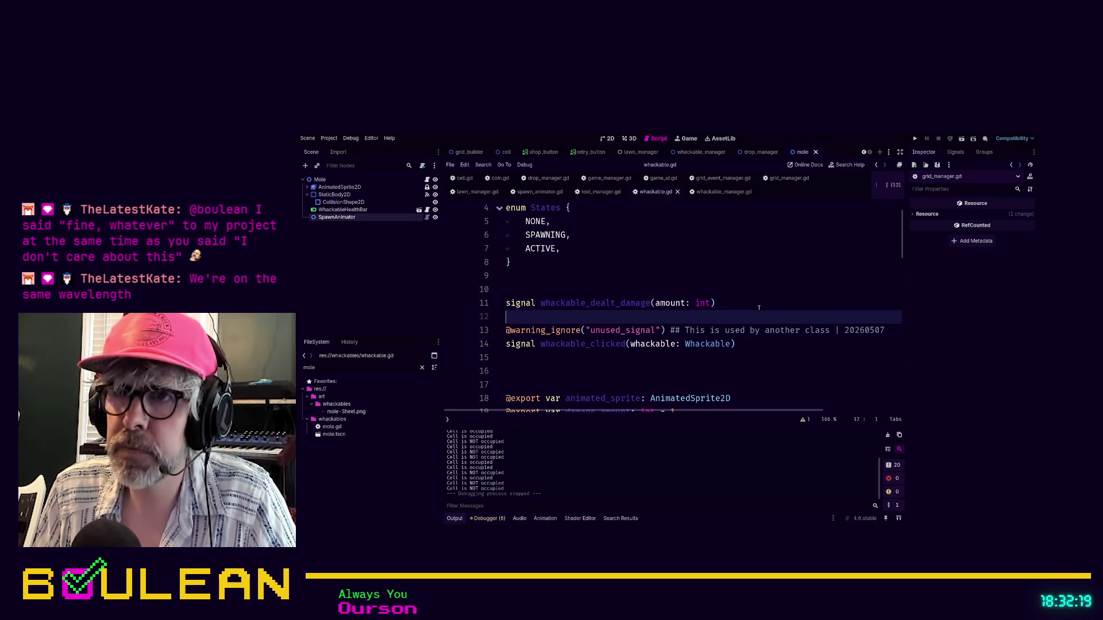
key(Up)
text(#)
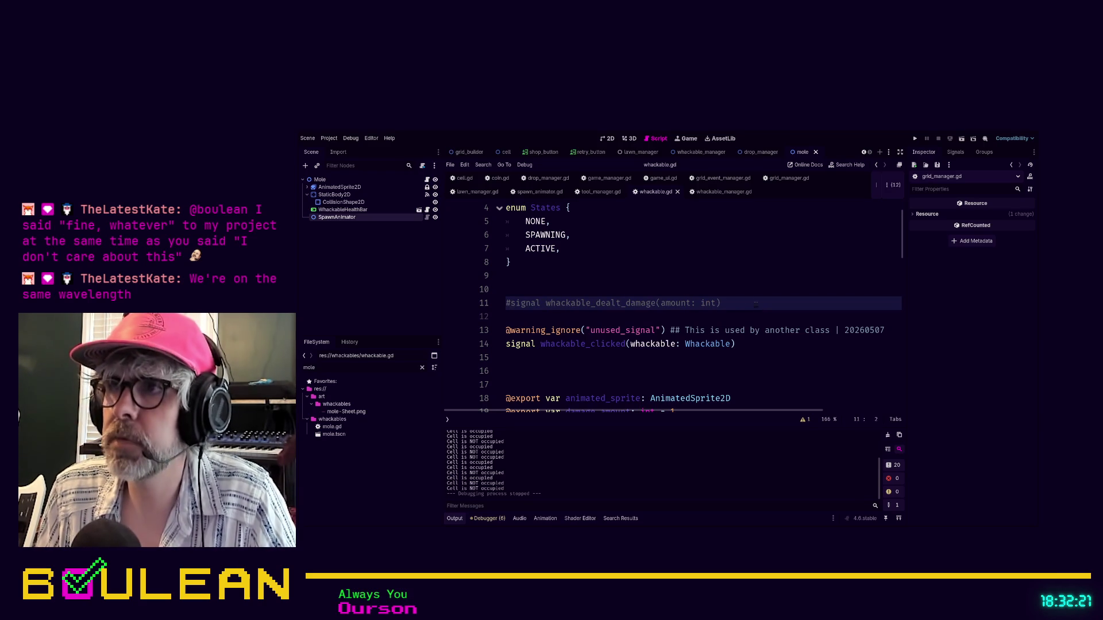
key(ctrl+s)
key(alt+Left)
scroll(589, 232, up, 10)
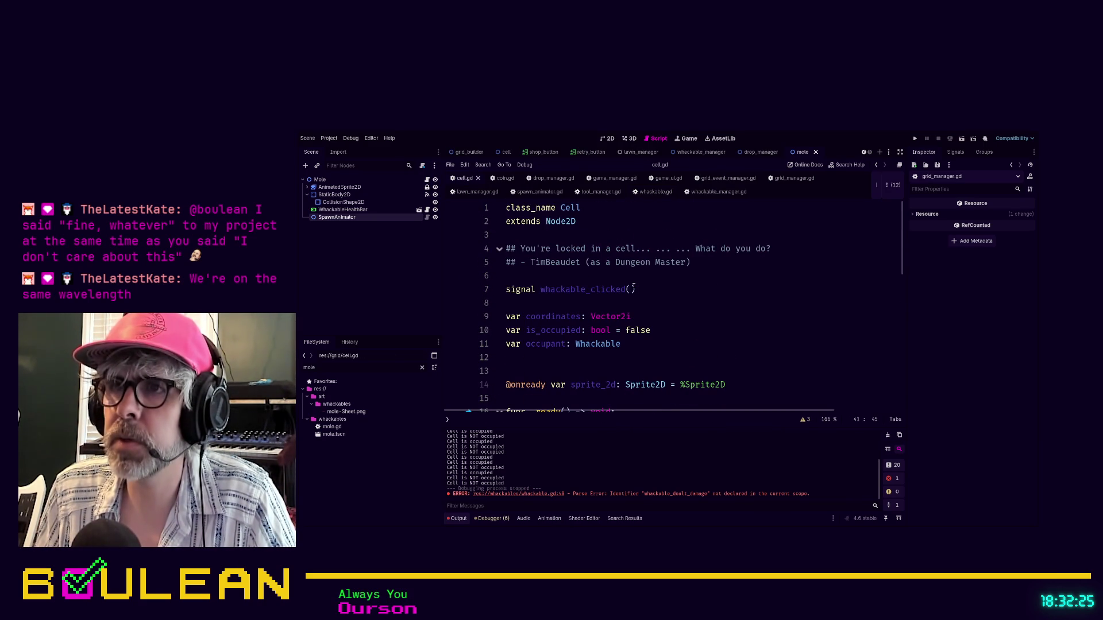
- Add an amount: int parameter to cell.gd's whackable_clicked signal
click(632, 289)
text(amount: in)
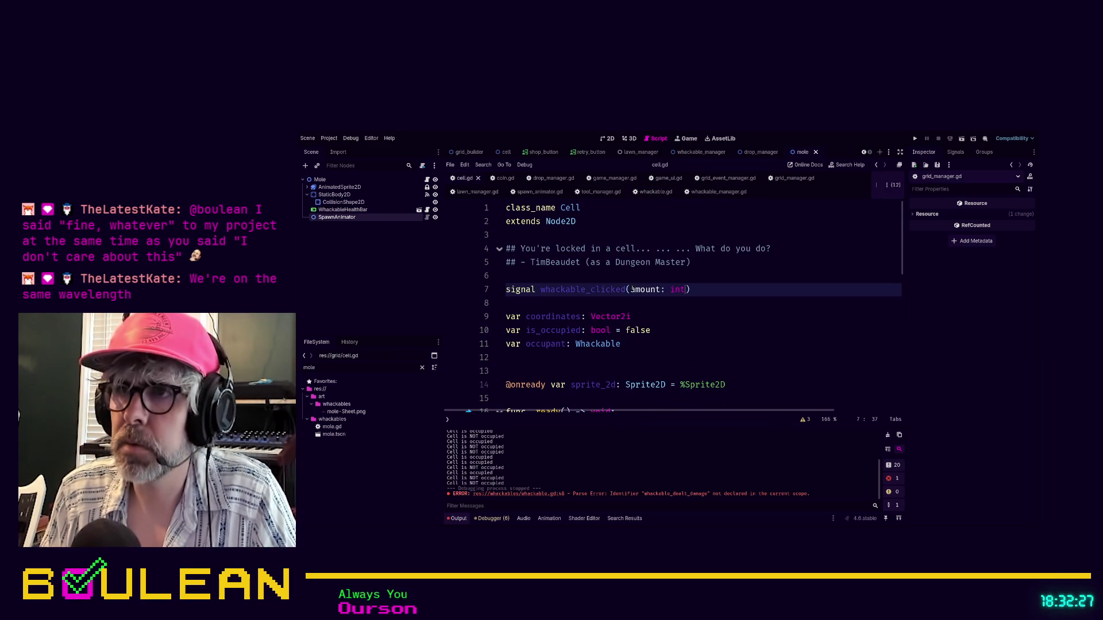
text(t)
key(Escape)
click(713, 301)
- Search the whole project for whackable_clicked with Find in Files
scroll(713, 301, down, 10)
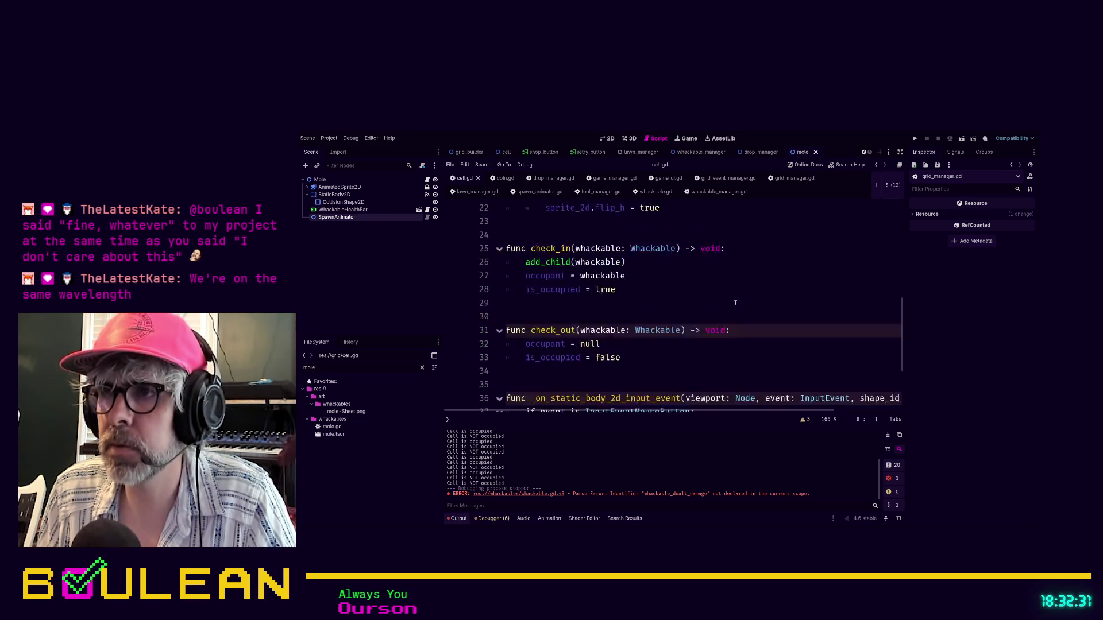
click(660, 272)
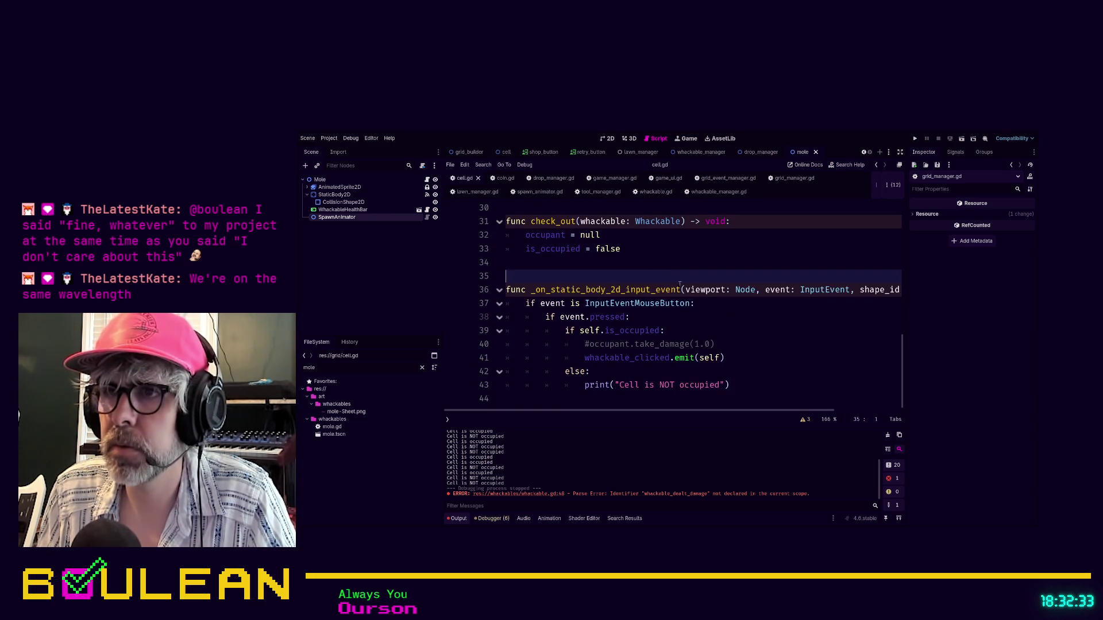
scroll(759, 321, up, 2)
scroll(767, 327, down, 2)
click(750, 336)
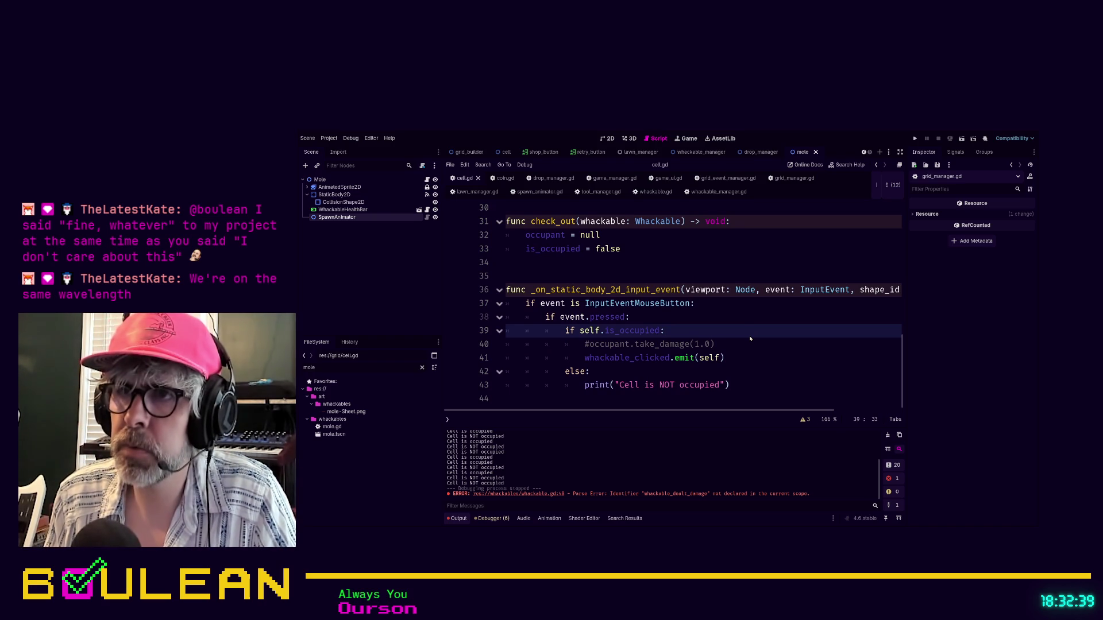
key(ctrl+shift+f)
key(Return)
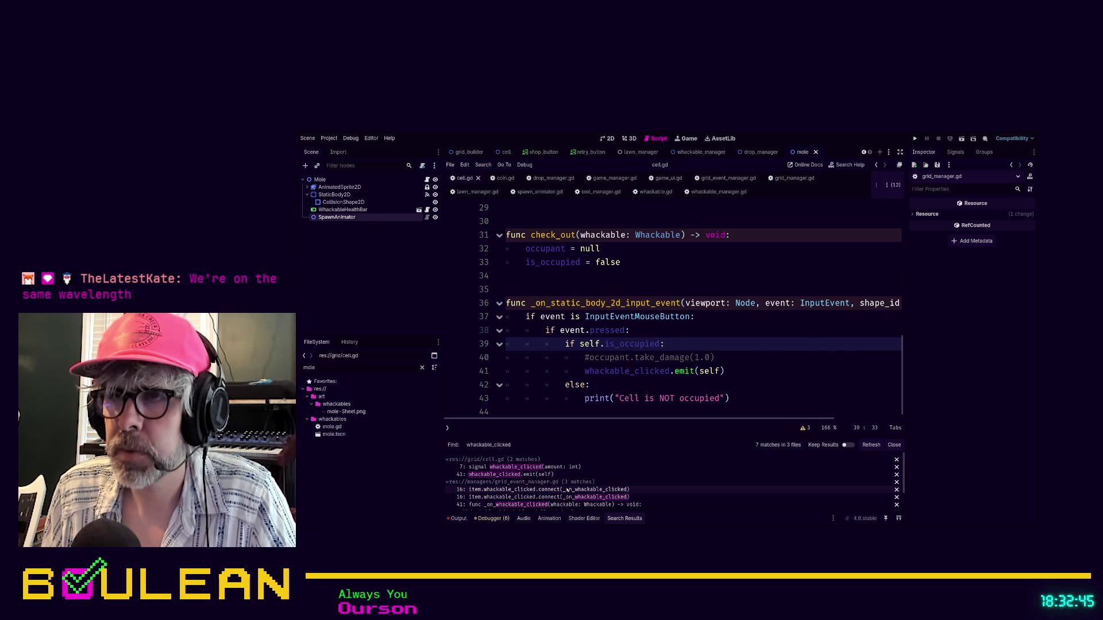
- Inspect the whackable_clicked connection in grid_event_manager.gd's check_in, then return to whackable.gd
click(575, 489)
click(659, 355)
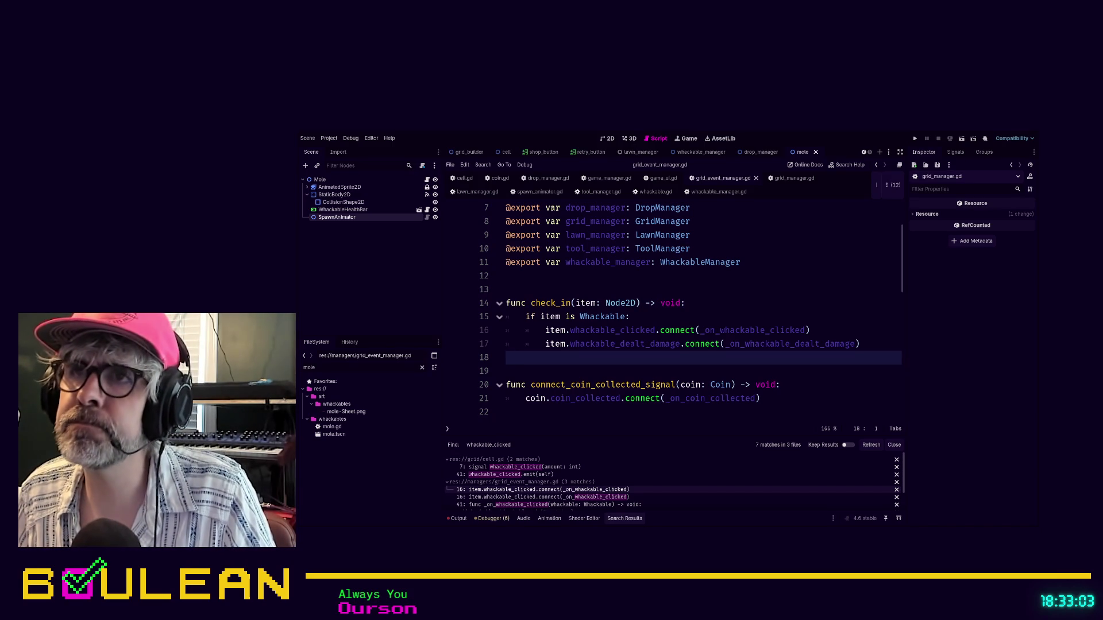
click(655, 191)
scroll(682, 249, up, 1)
scroll(681, 248, down, 1)
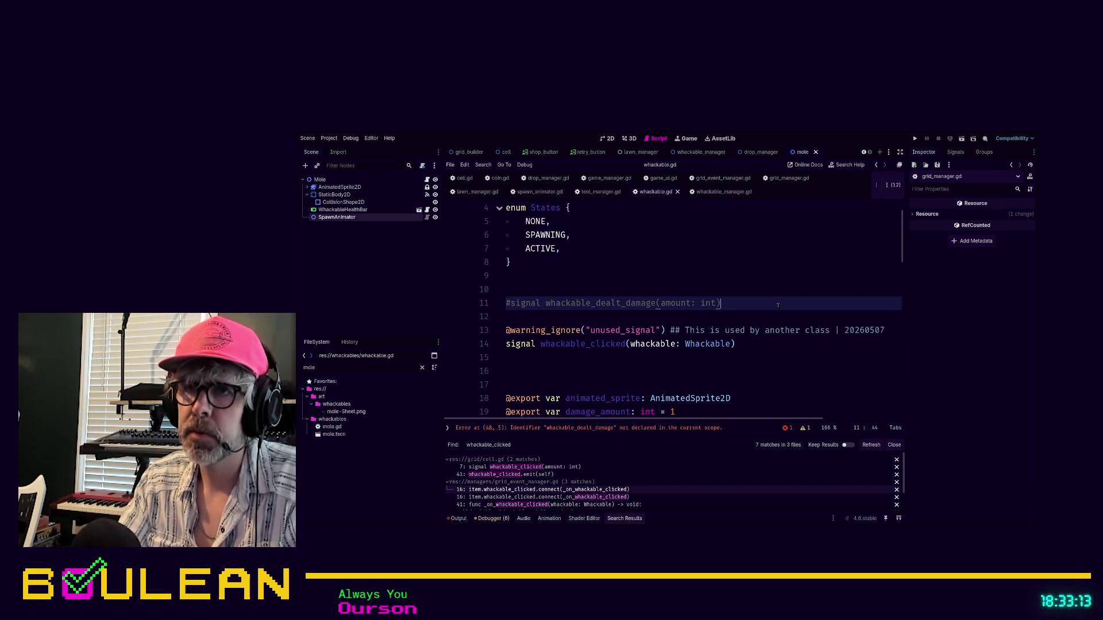
- Comment out whackable.gd's warning_ignore annotation and whackable_clicked signal lines
click(758, 345)
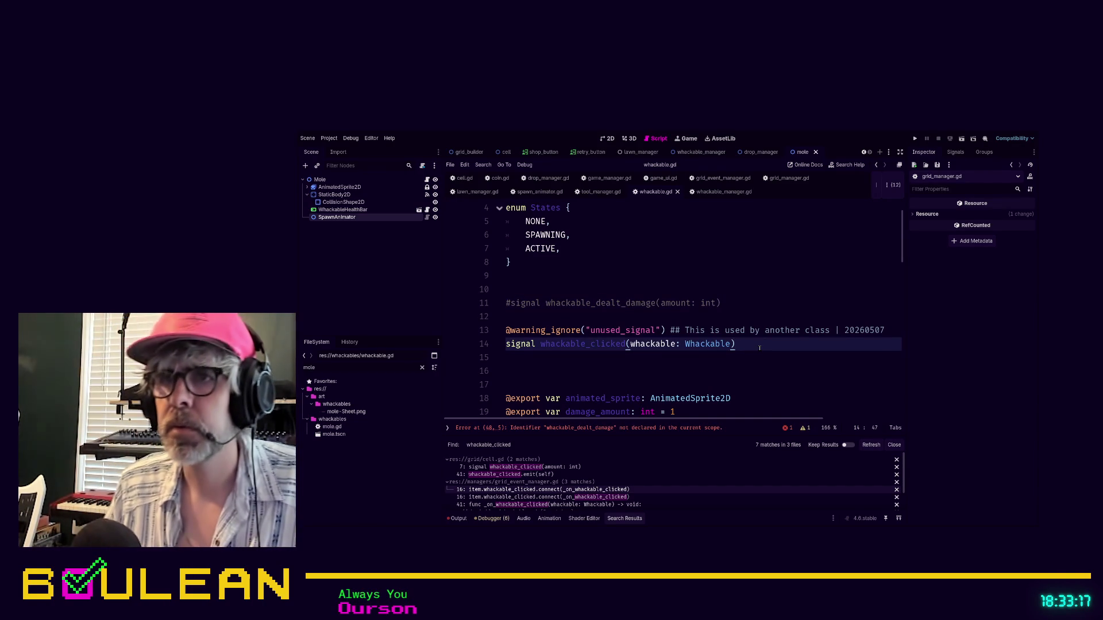
drag(759, 348, 578, 320)
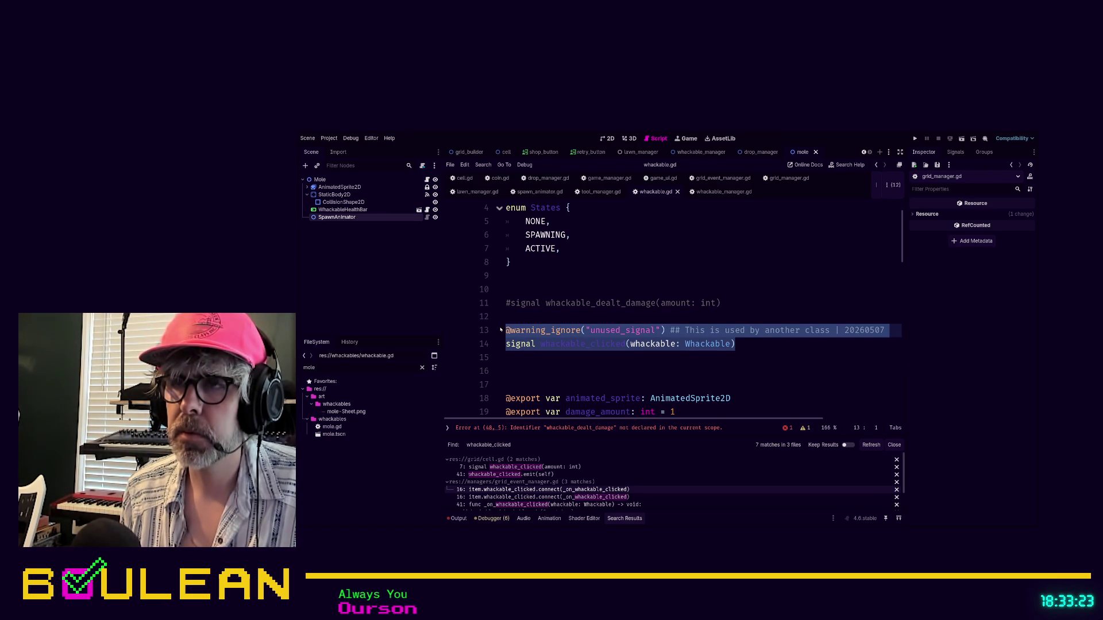
key(ctrl+k)
- Uncomment the whackable_dealt_damage signal on line 11
scroll(619, 261, down, 5)
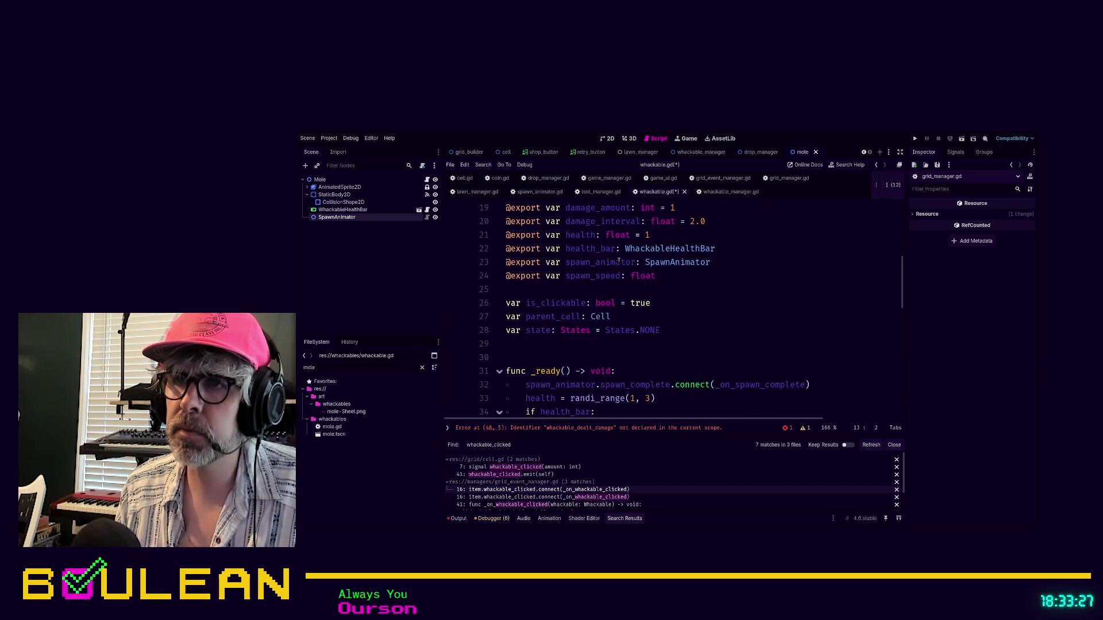
scroll(618, 262, down, 3)
scroll(618, 262, down, 3)
click(739, 288)
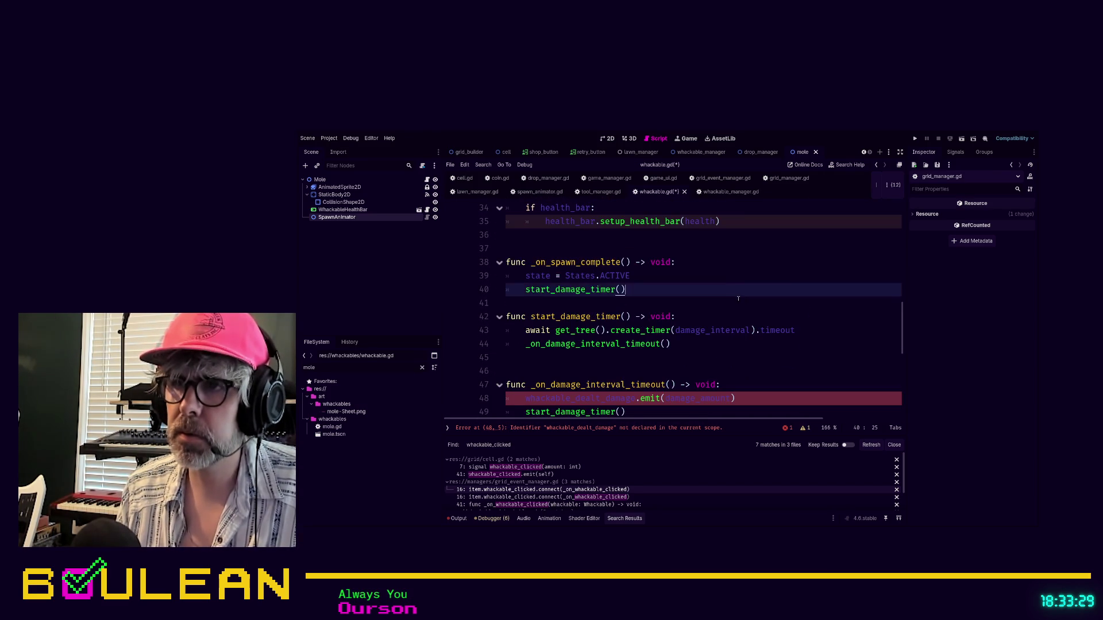
scroll(739, 300, down, 2)
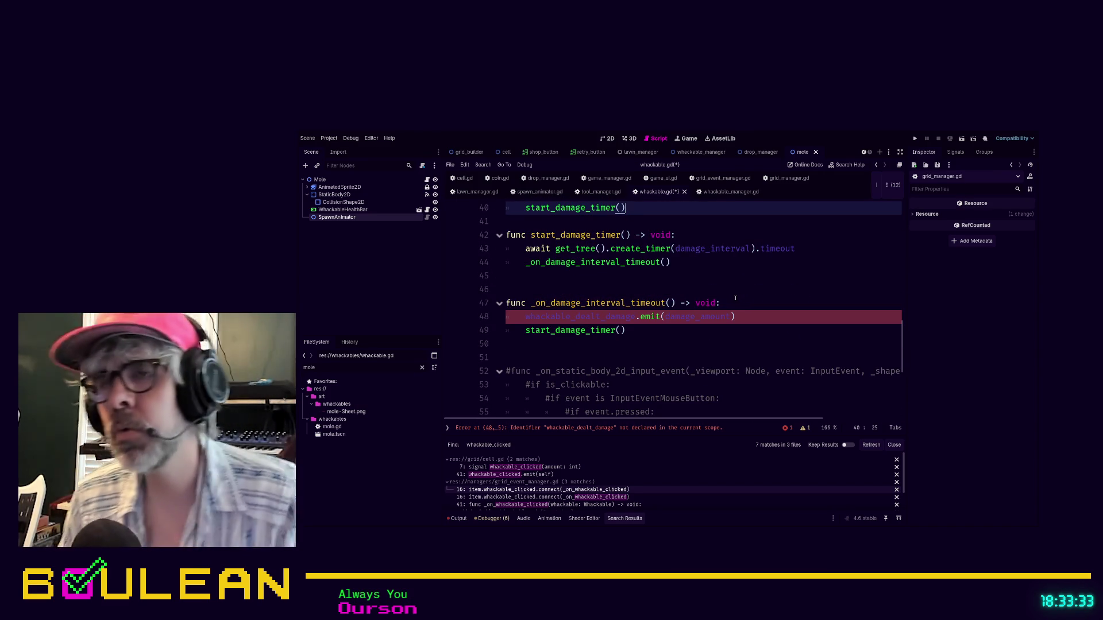
scroll(737, 311, up, 7)
scroll(738, 320, up, 5)
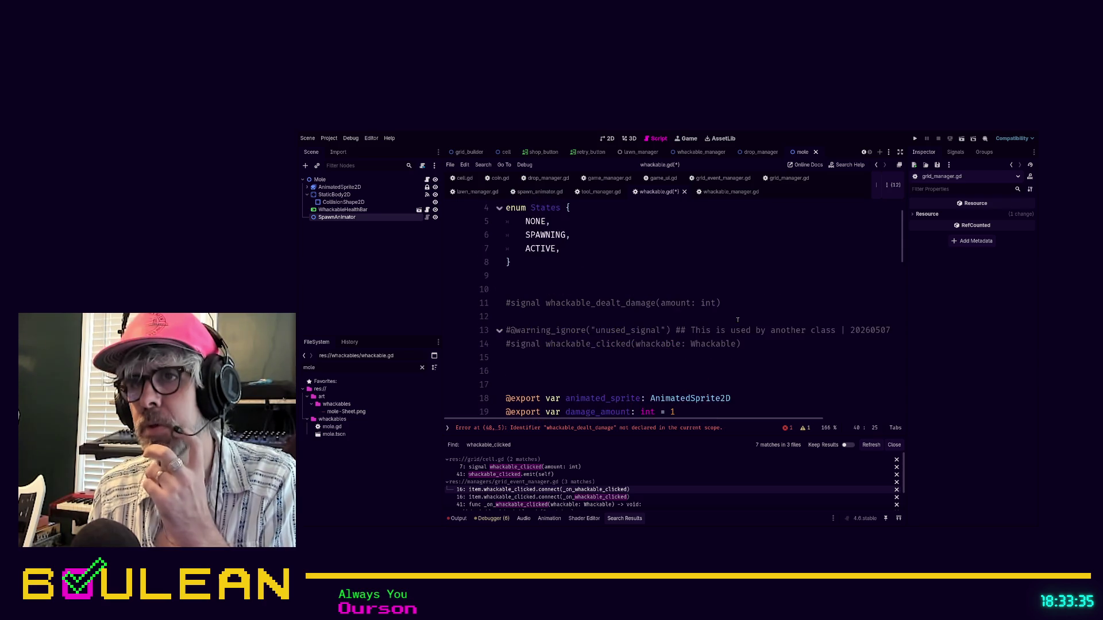
click(508, 305)
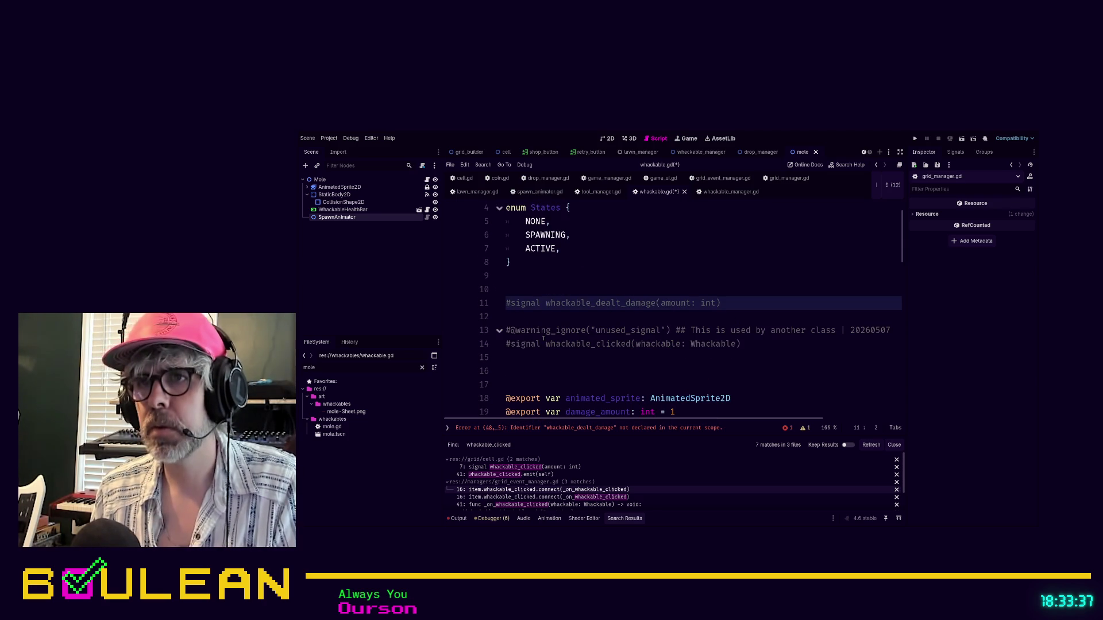
key(BackSpace)
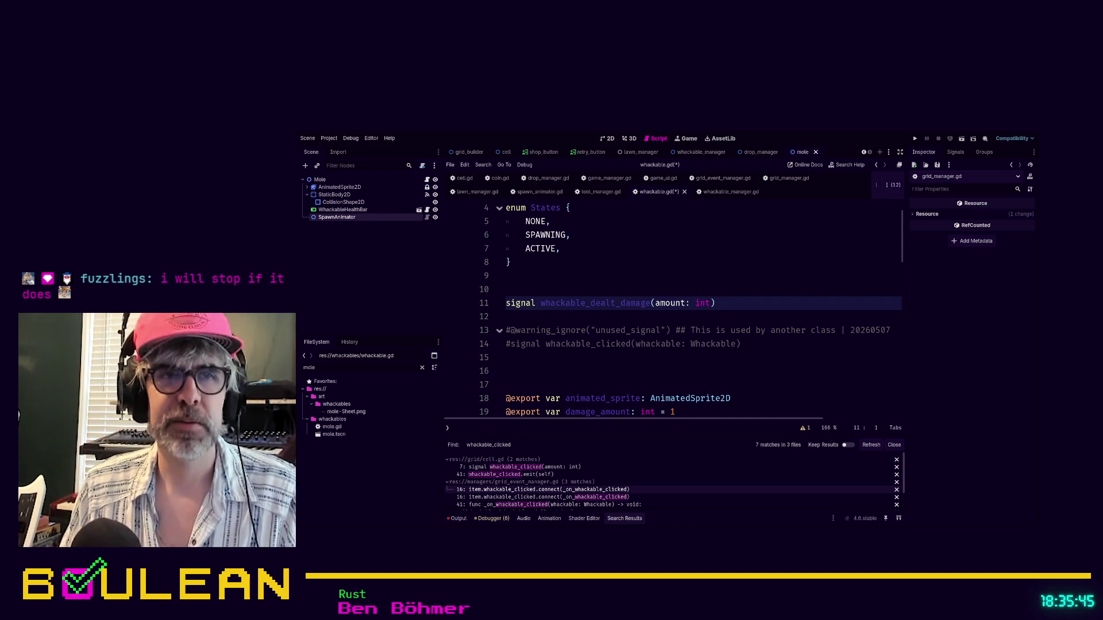
click(641, 384)
key(BackSpace)
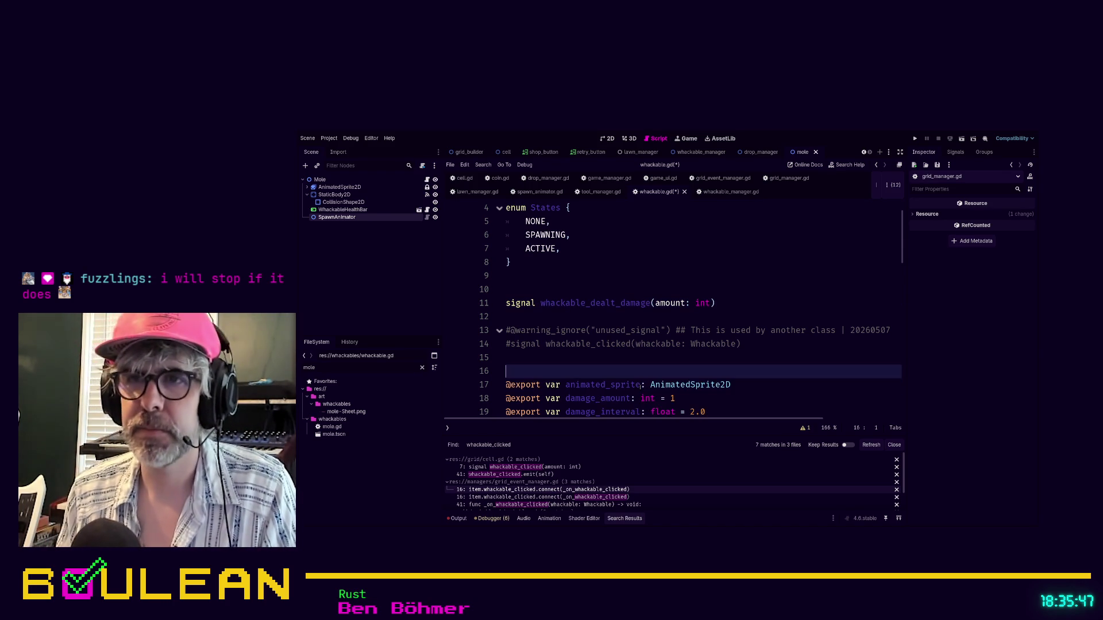
key(Up)
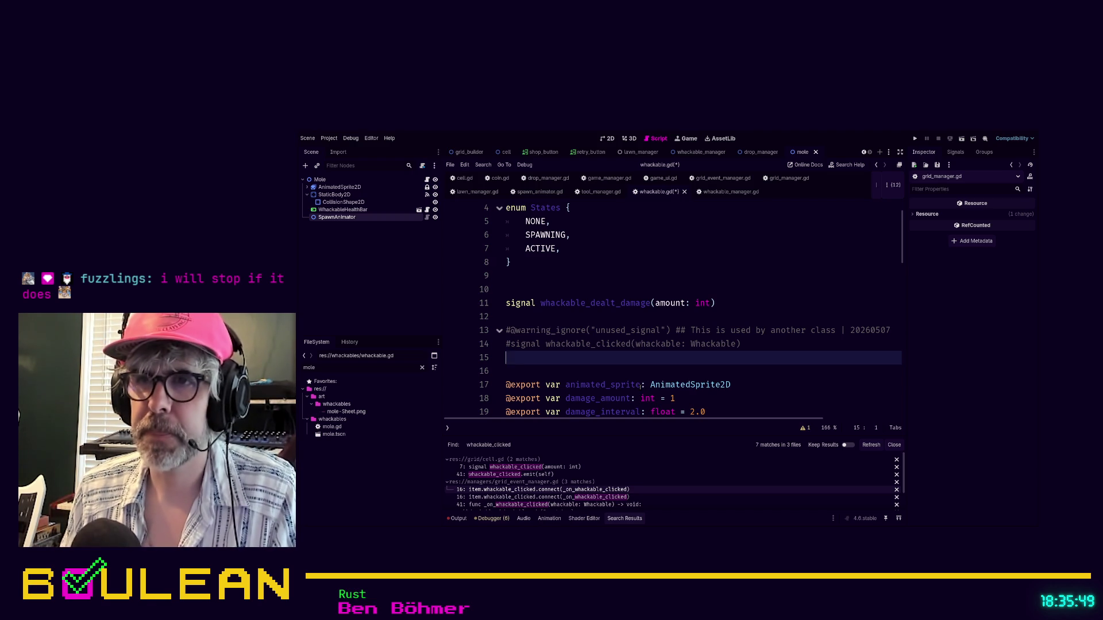
click(564, 371)
key(ctrl+s)
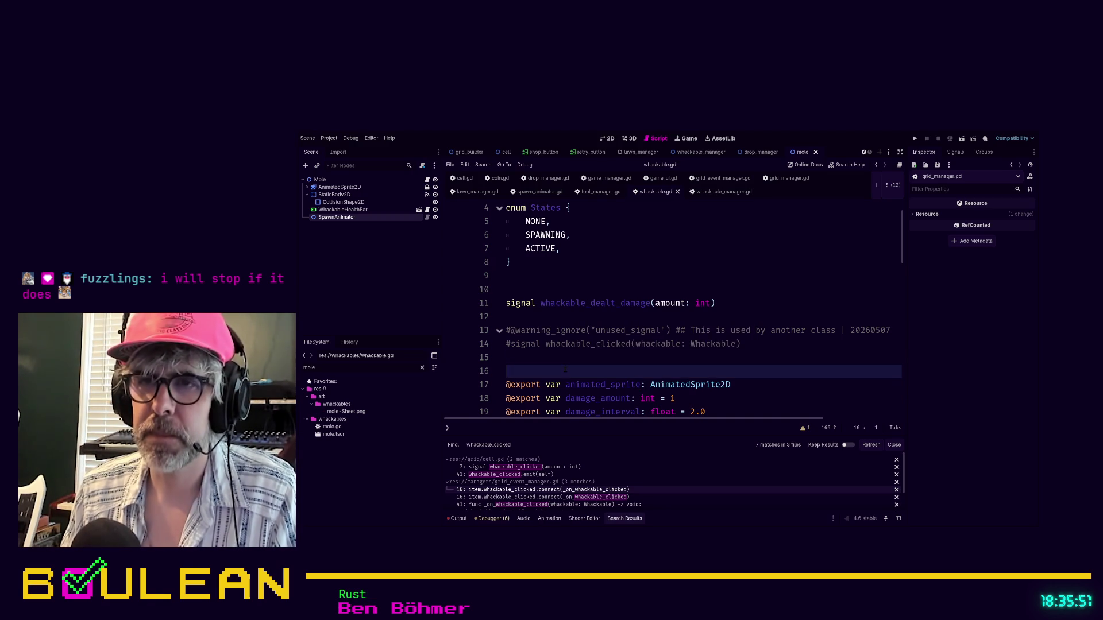
key(BackSpace)
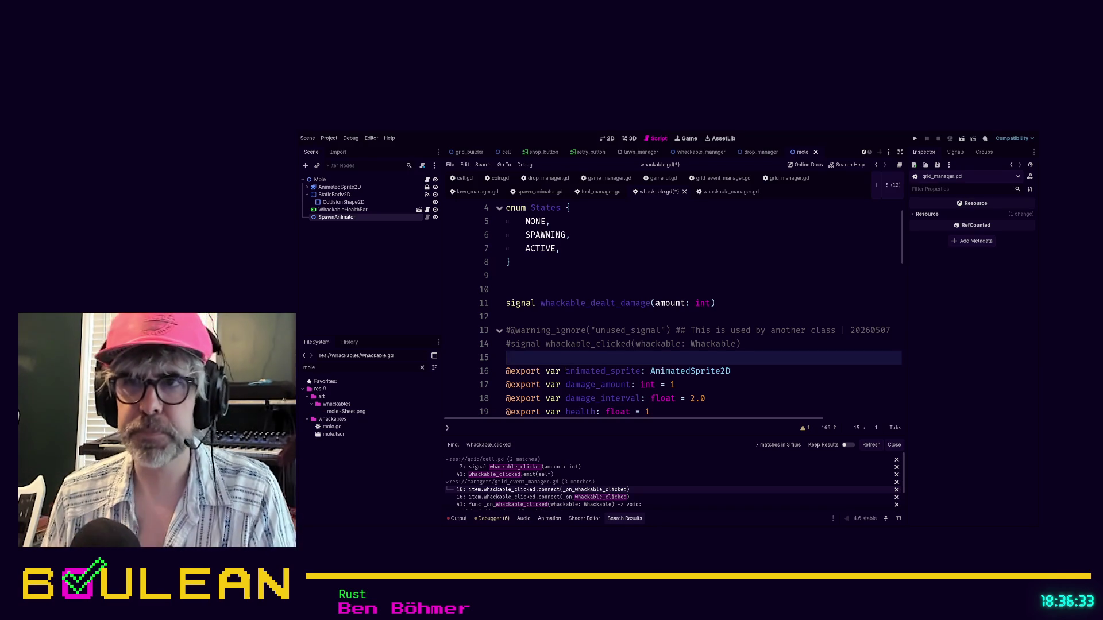
key(Return)
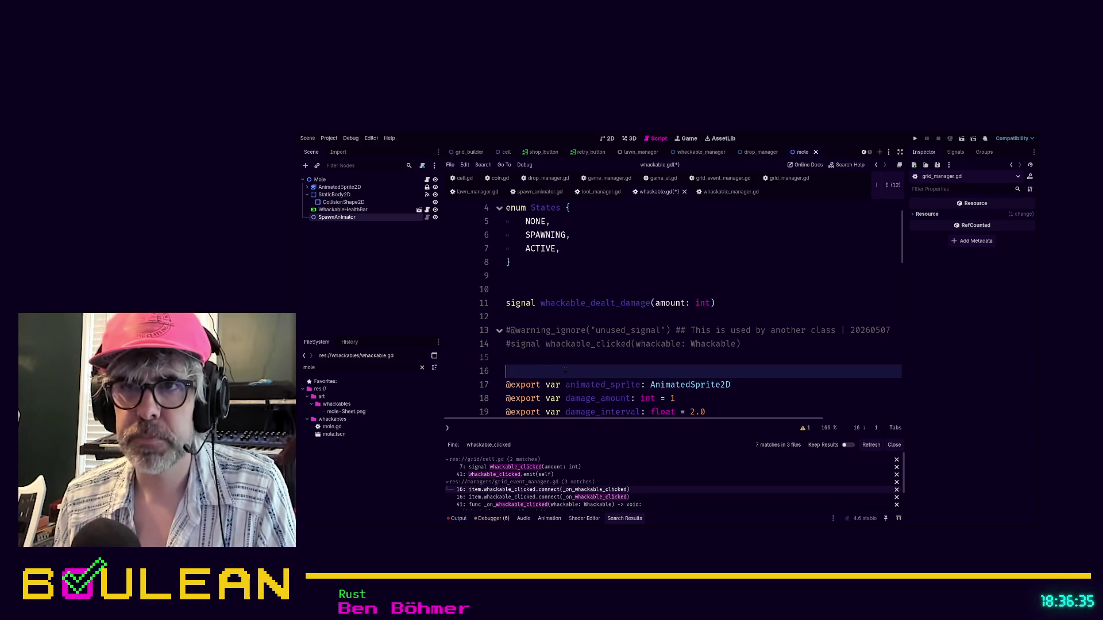
key(ctrl+s)
key(Up)
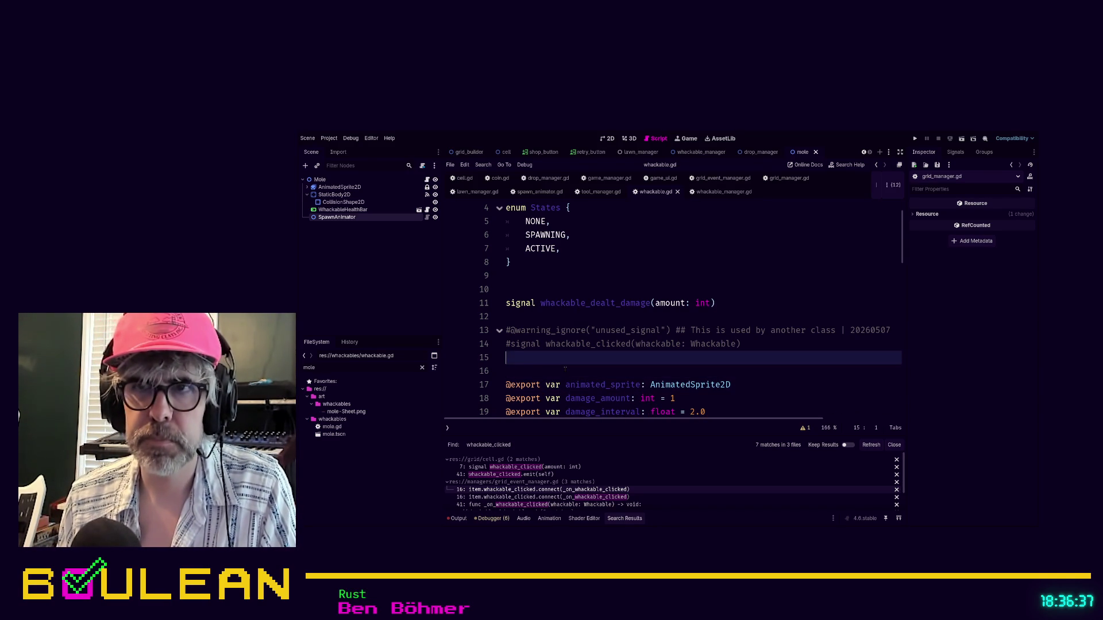
key(Up)
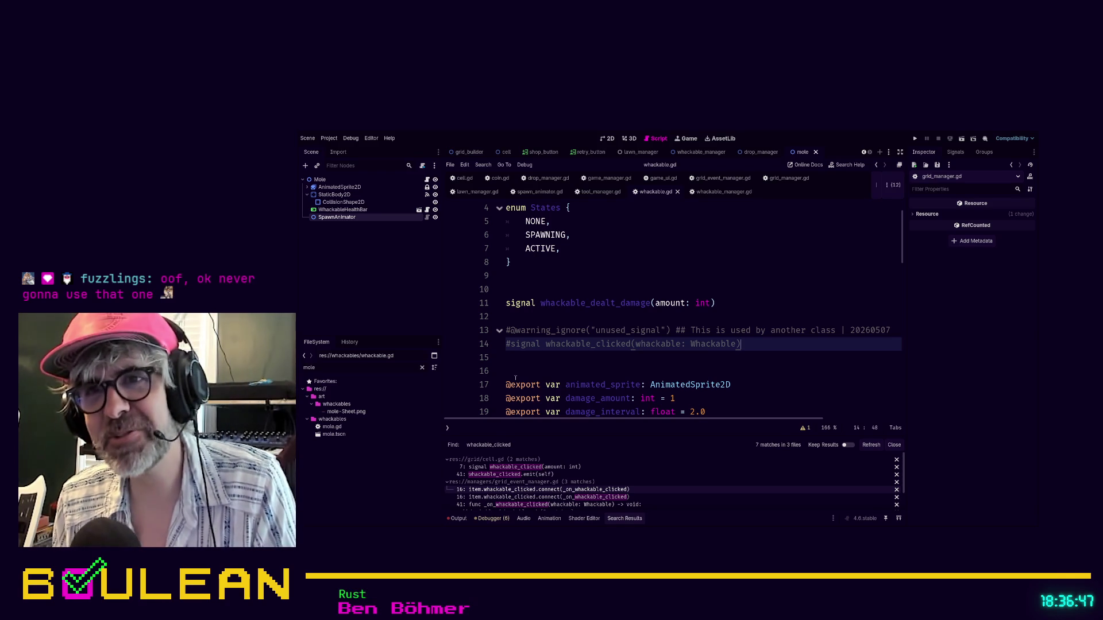
click(517, 376)
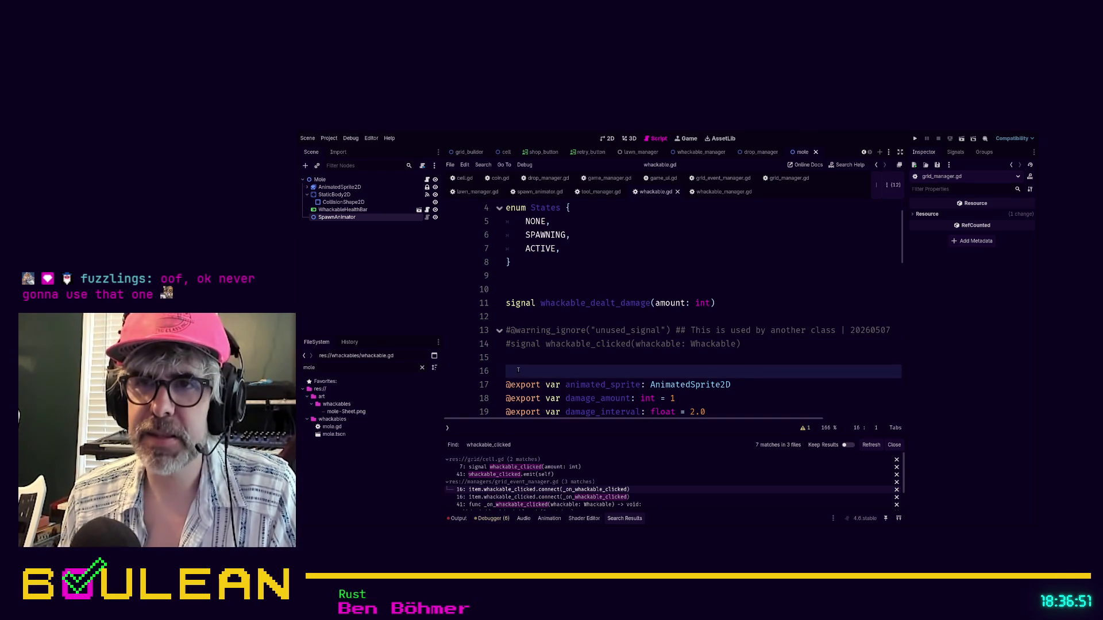
key(Up)
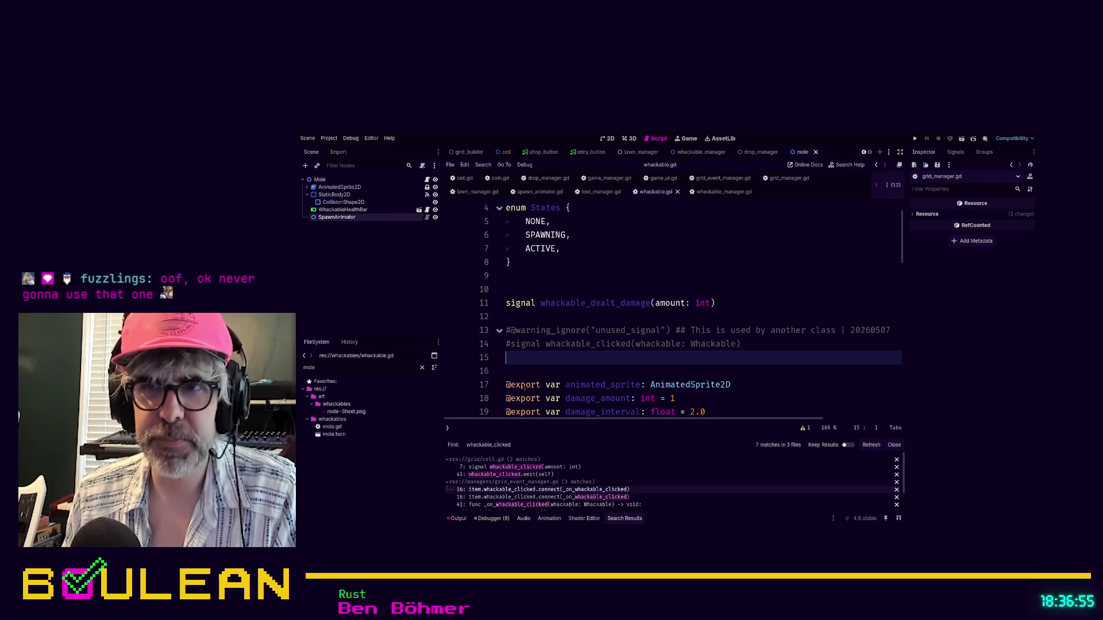
click(522, 373)
click(549, 359)
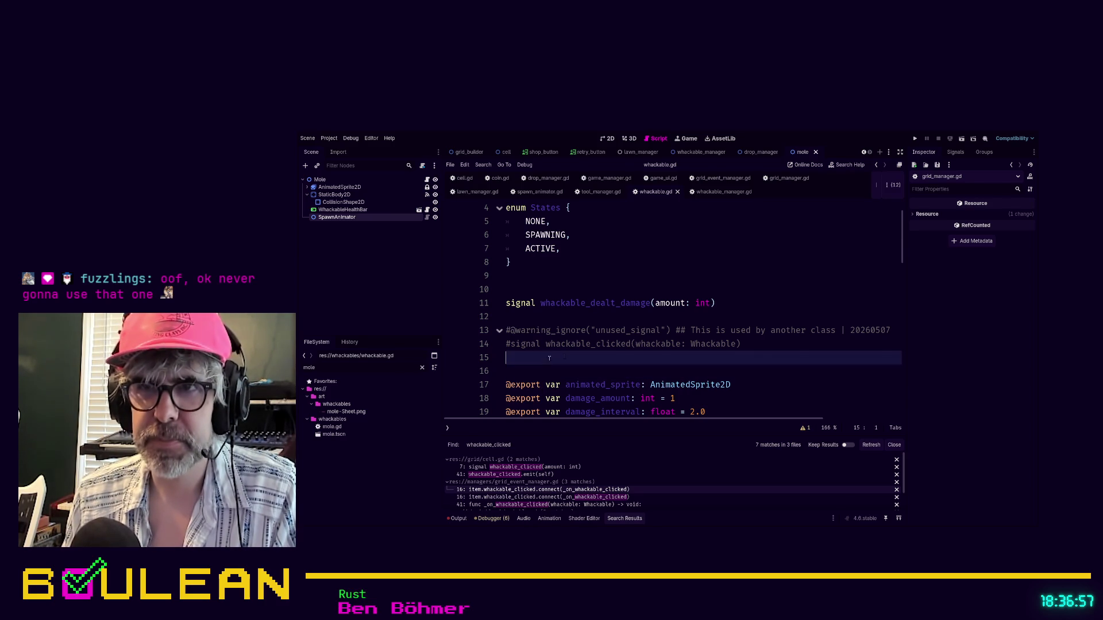
click(759, 345)
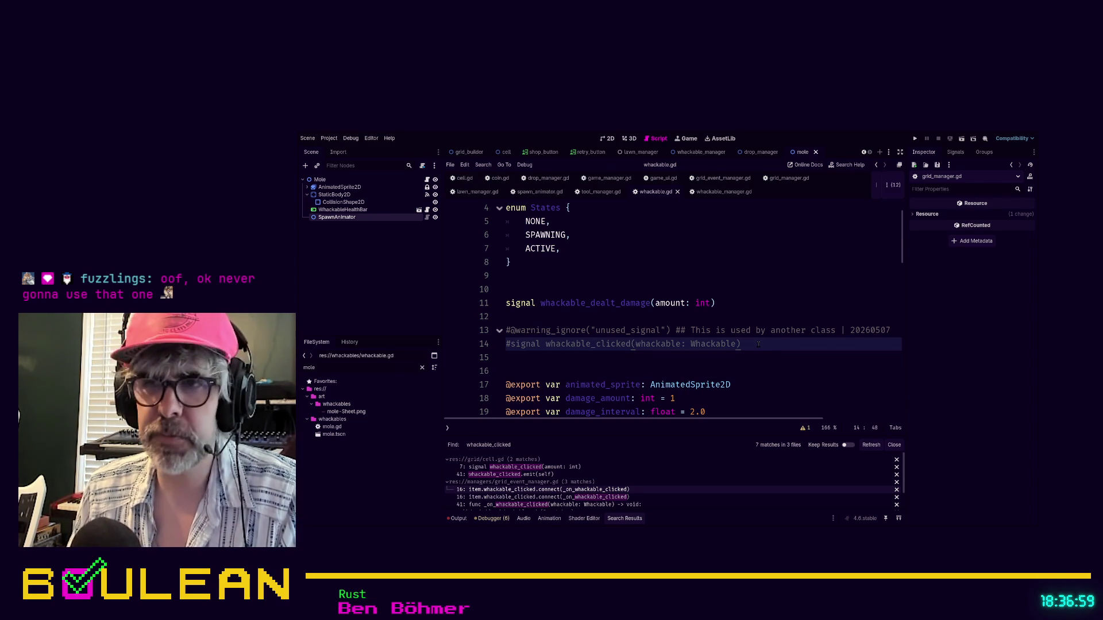
click(602, 370)
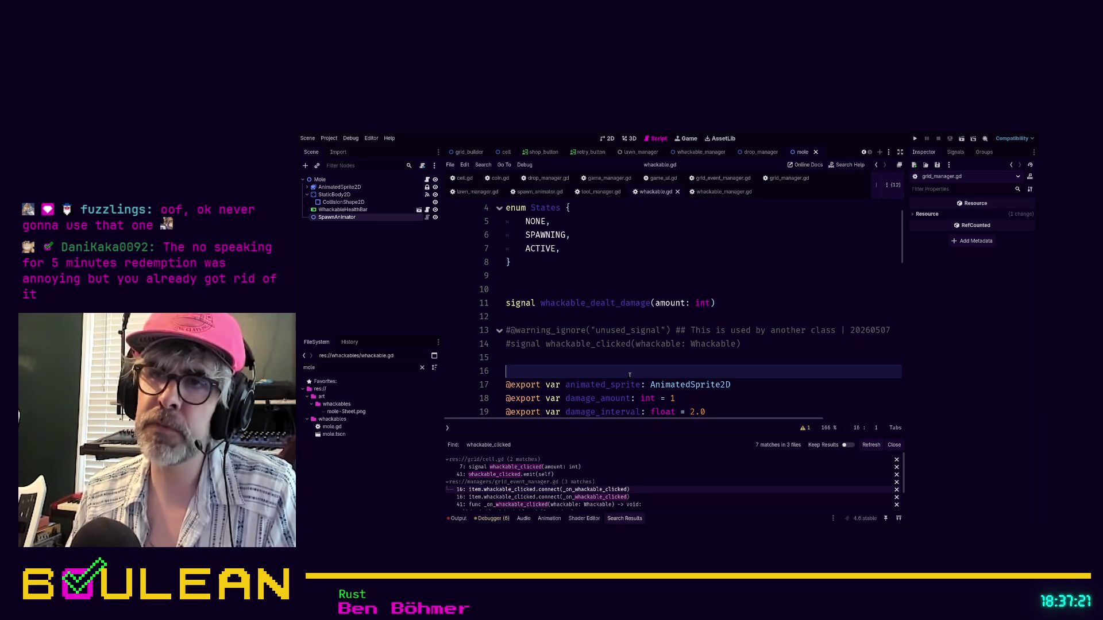
drag(591, 303, 646, 303)
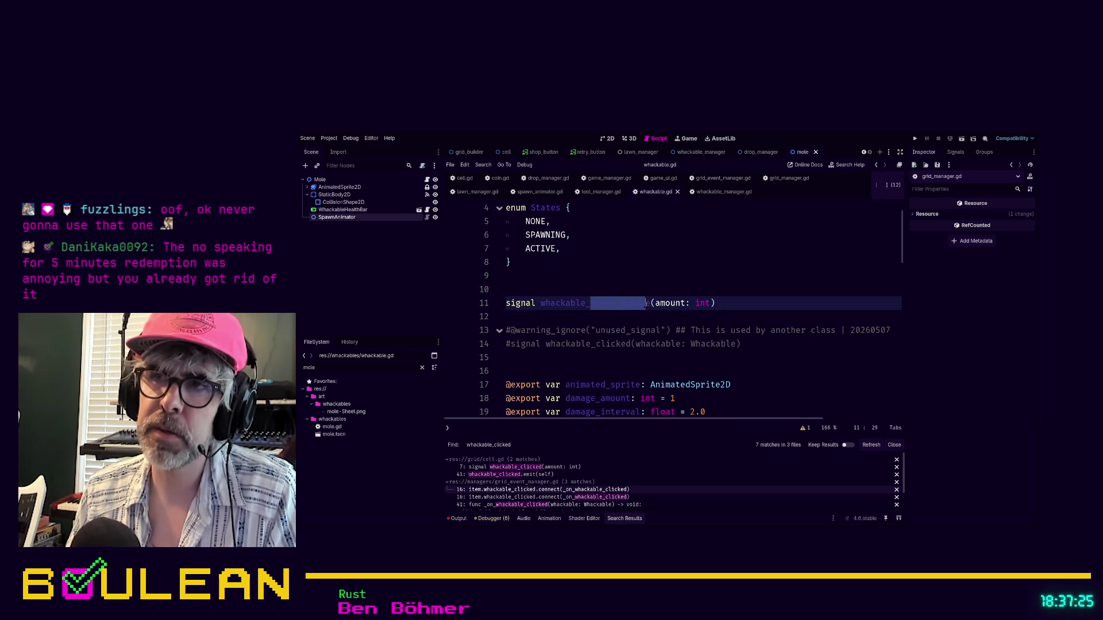
click(649, 304)
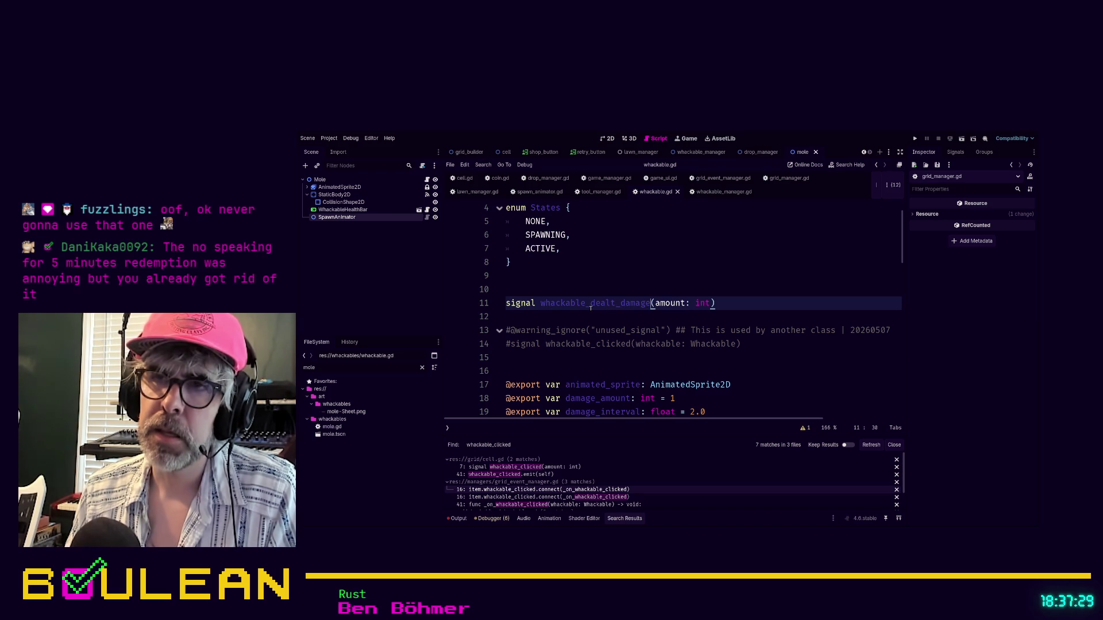
click(539, 303)
drag(539, 302, 641, 303)
key(Down)
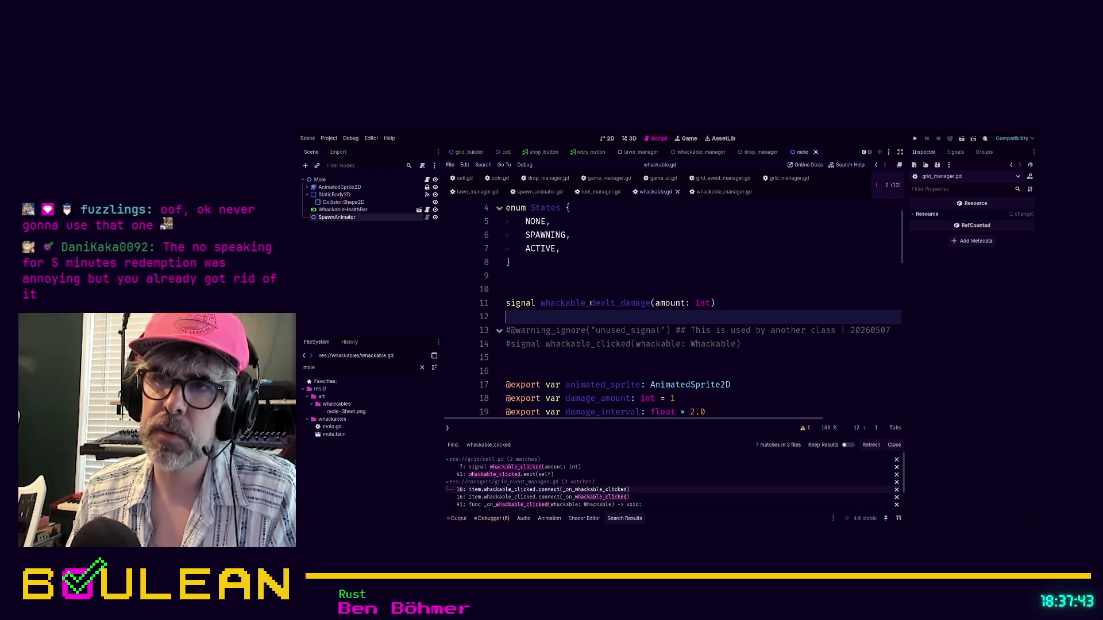
click(613, 302)
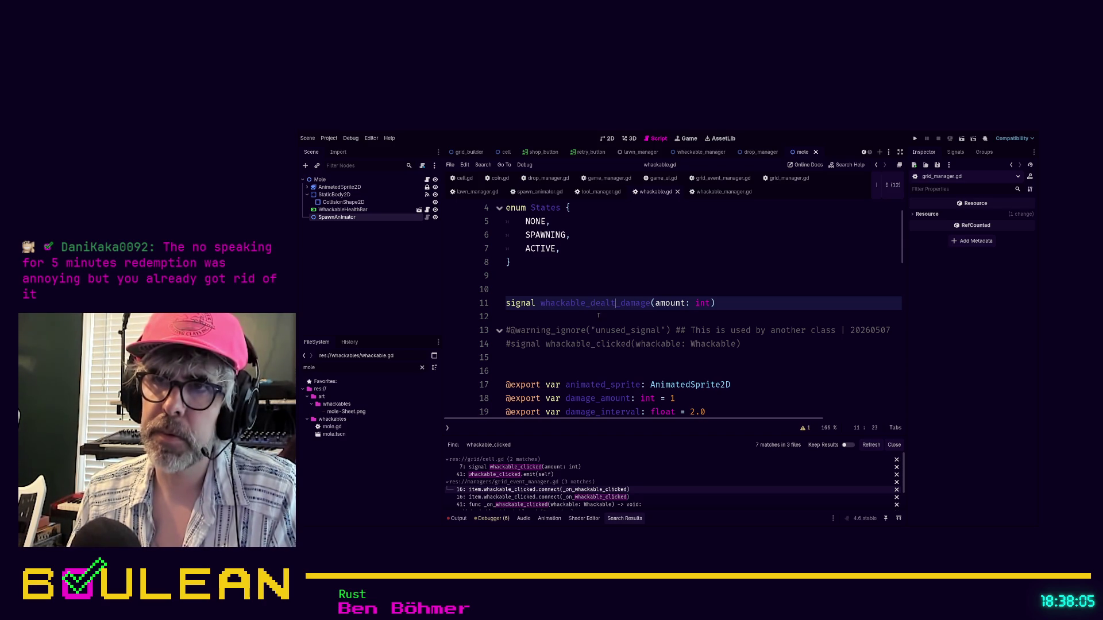
key(Down)
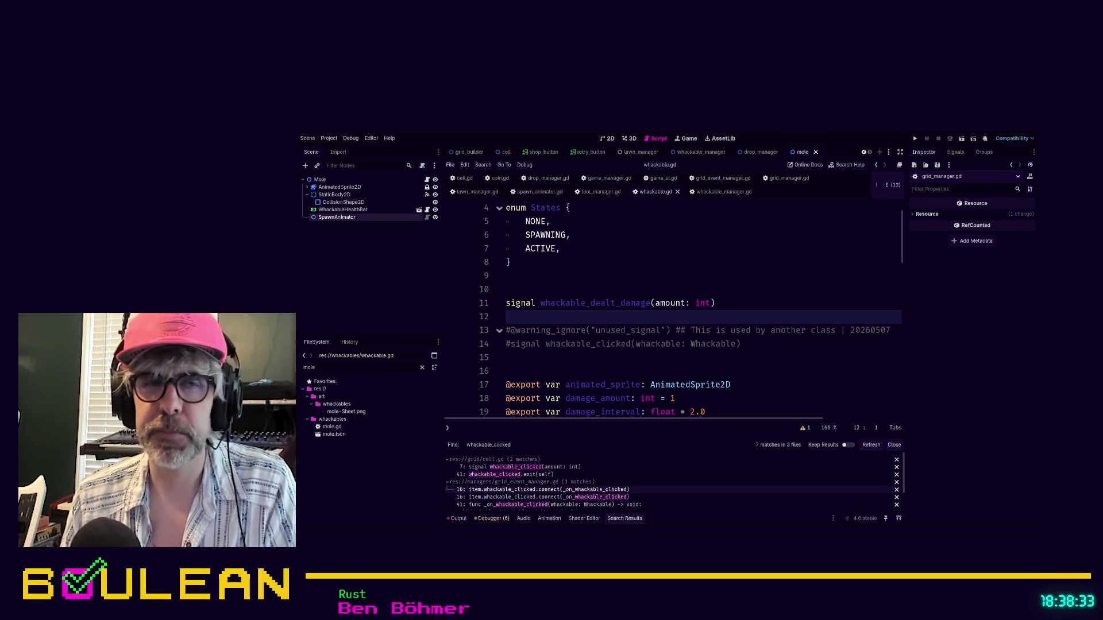
click(505, 330)
click(505, 316)
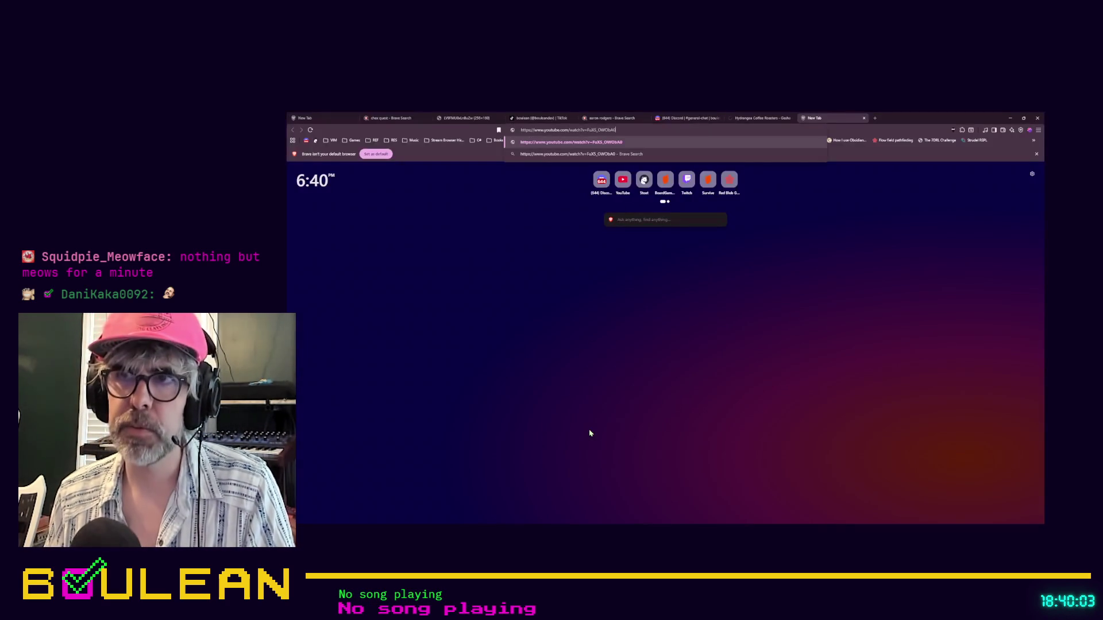
- Load the Rainbow Road YouTube video, make the browser fullscreen, and enlarge the player to fullscreen
key(Return)
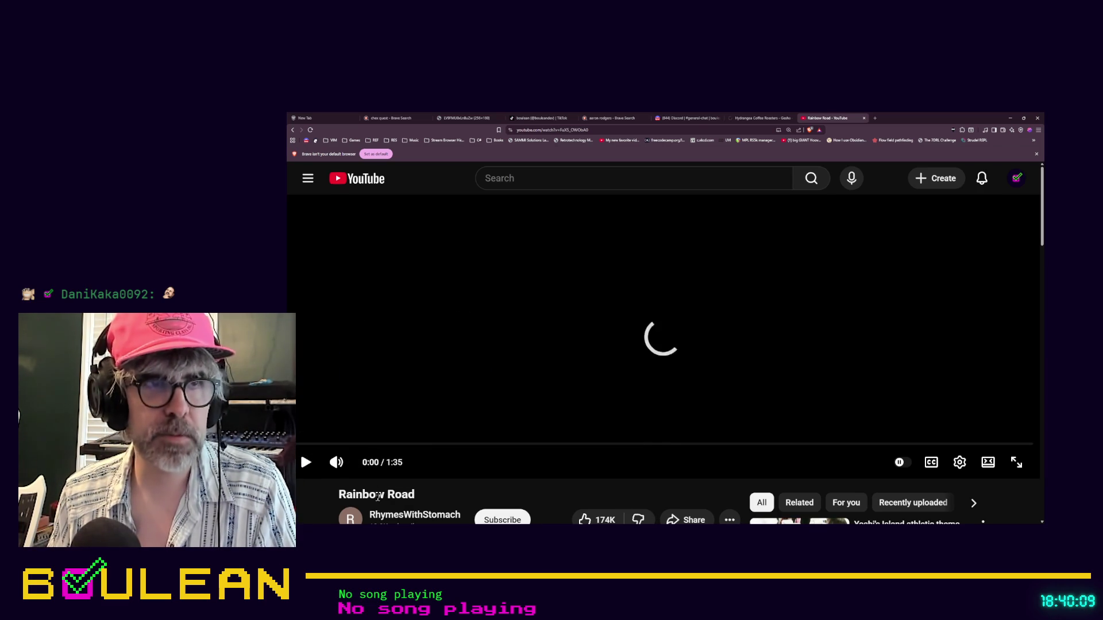
key(F11)
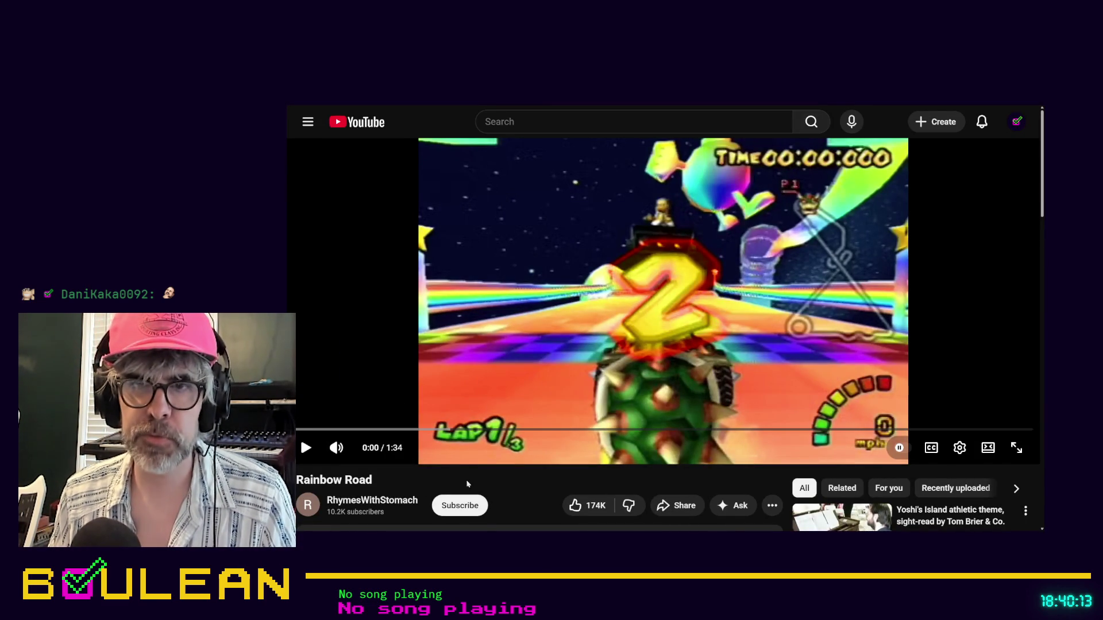
scroll(472, 478, down, 1)
scroll(391, 489, up, 1)
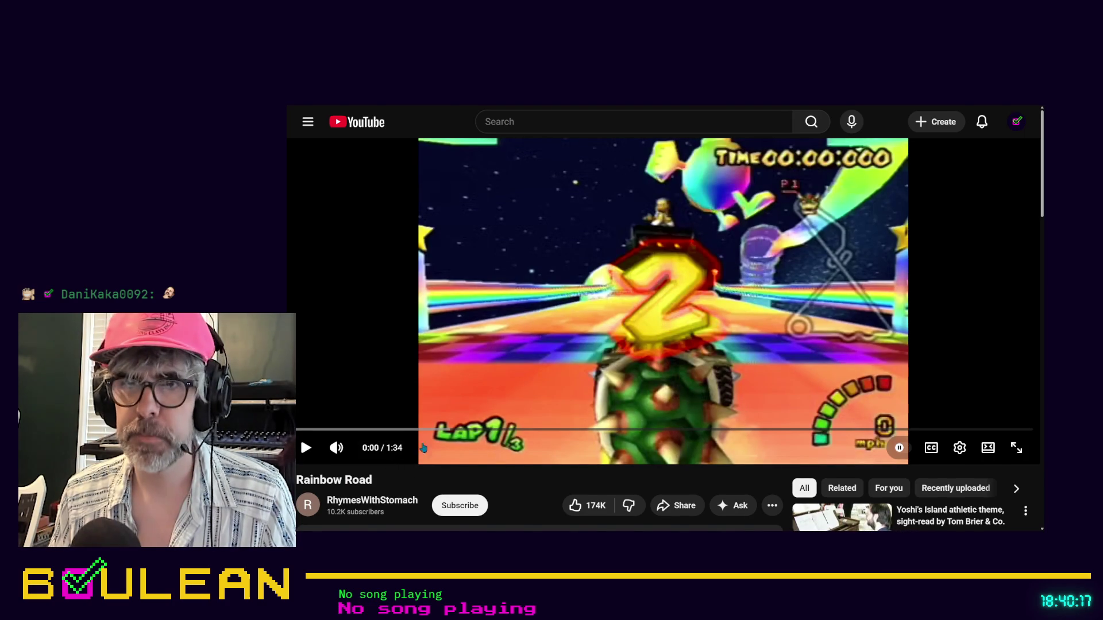
scroll(347, 489, down, 2)
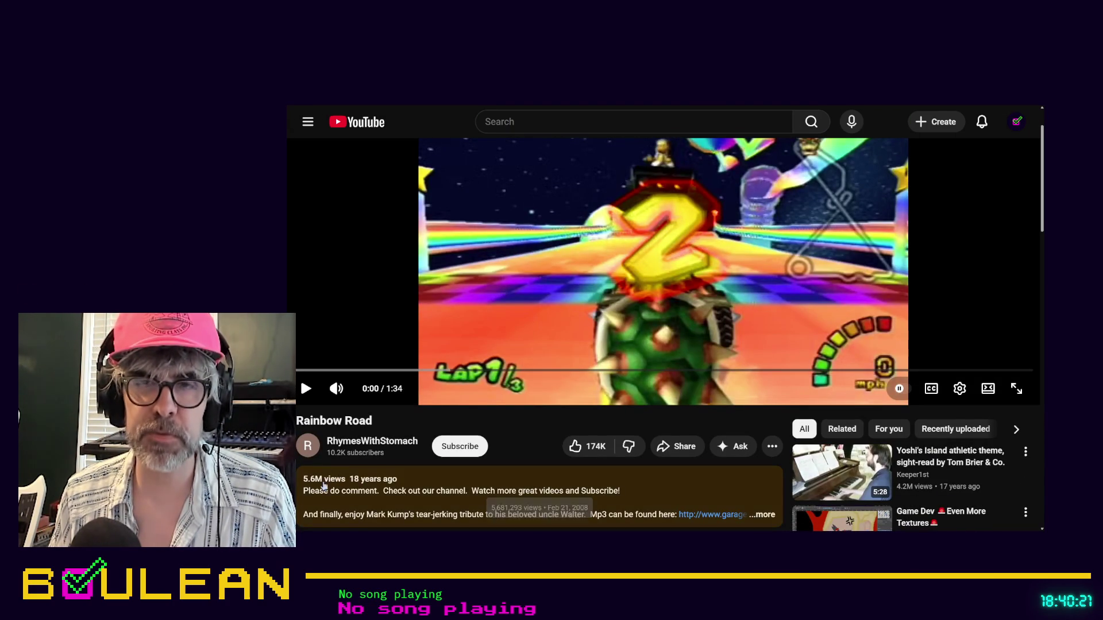
scroll(345, 482, up, 2)
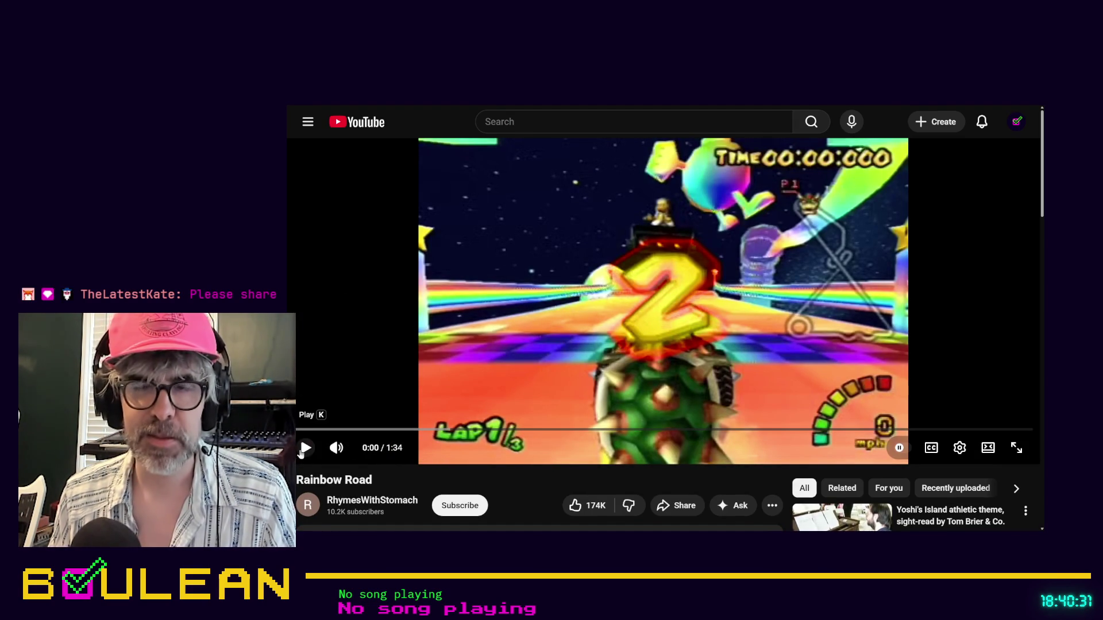
click(1016, 448)
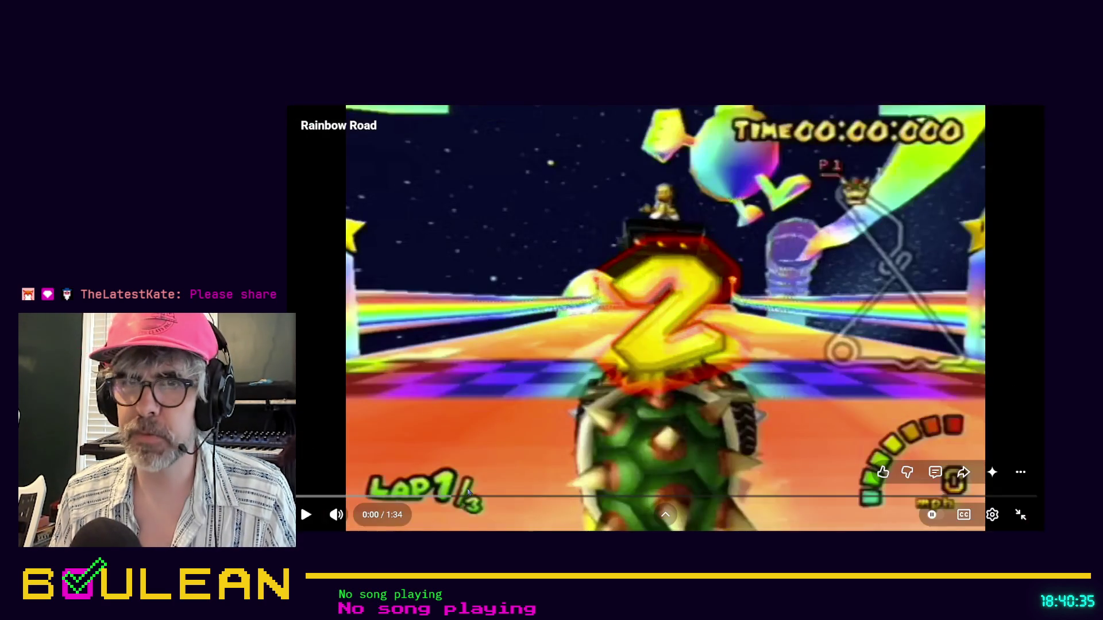
- Play the Rainbow Road video through to its 1:34 end screen
click(306, 515)
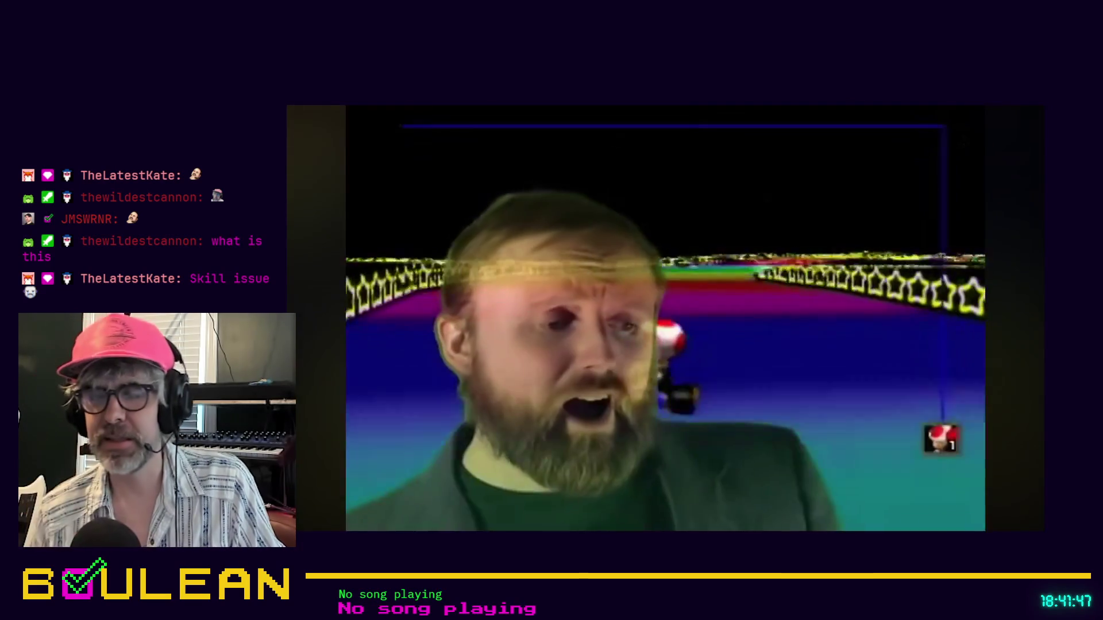
mouse_move(460, 510)
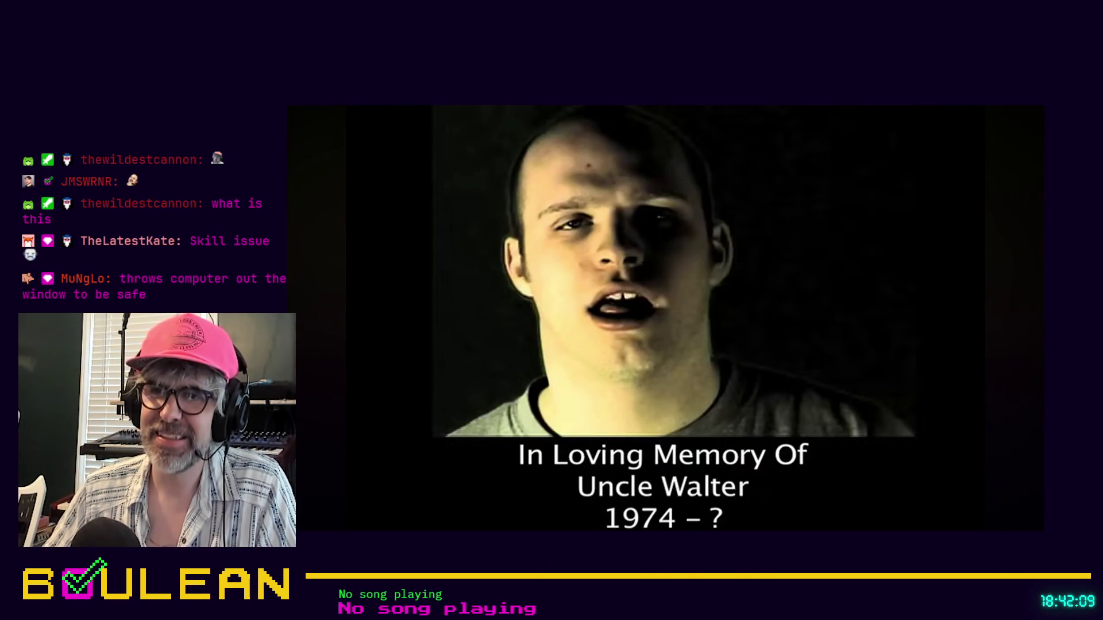
mouse_move(522, 509)
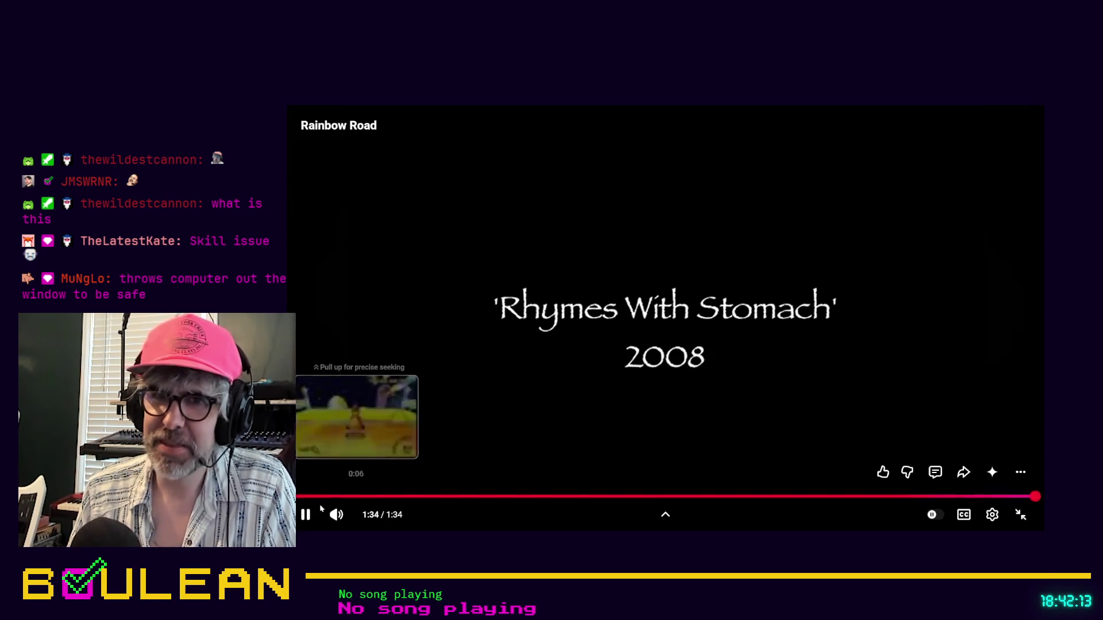
- Replay Rainbow Road from about 0:41, pause it, then seek to 1:30
click(625, 501)
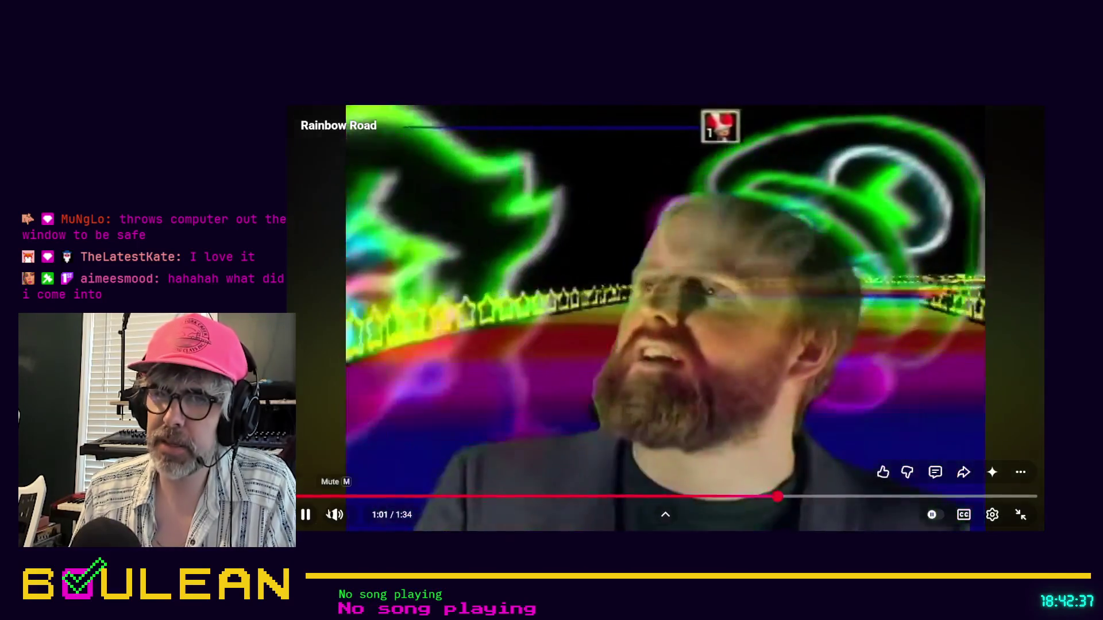
key(space)
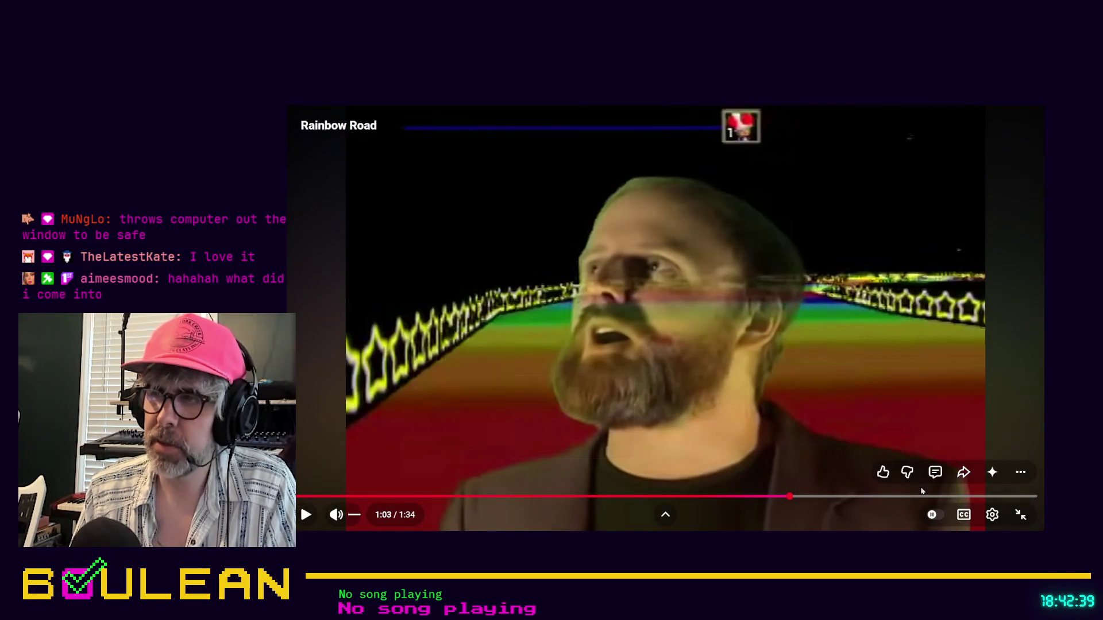
click(1006, 497)
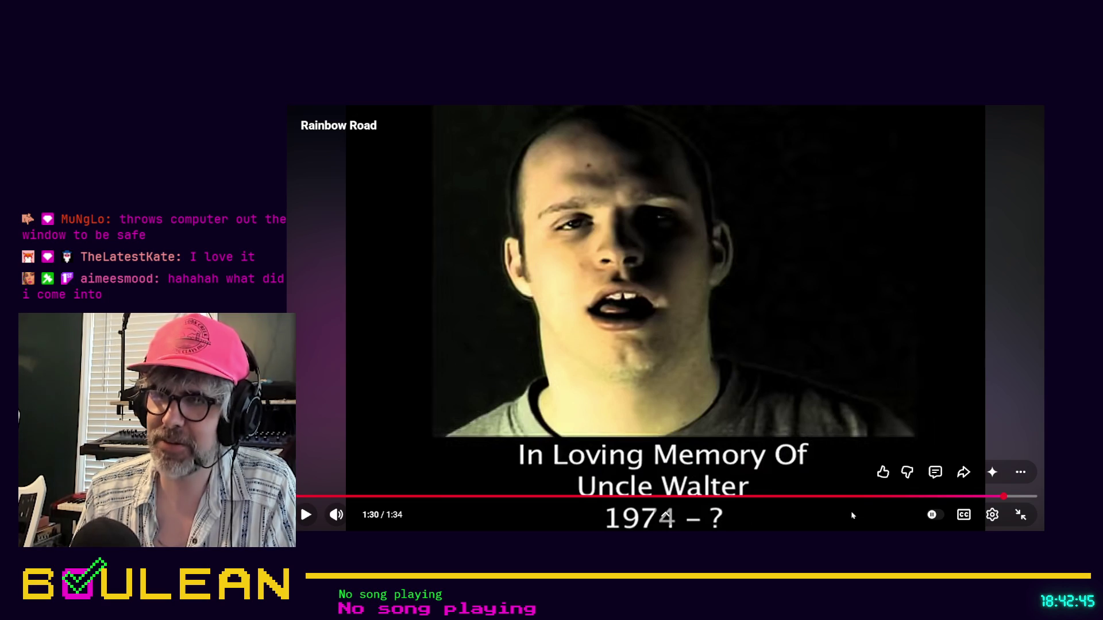
- Exit full screen, pause the video at 1:30, and minimize the browser
click(1021, 515)
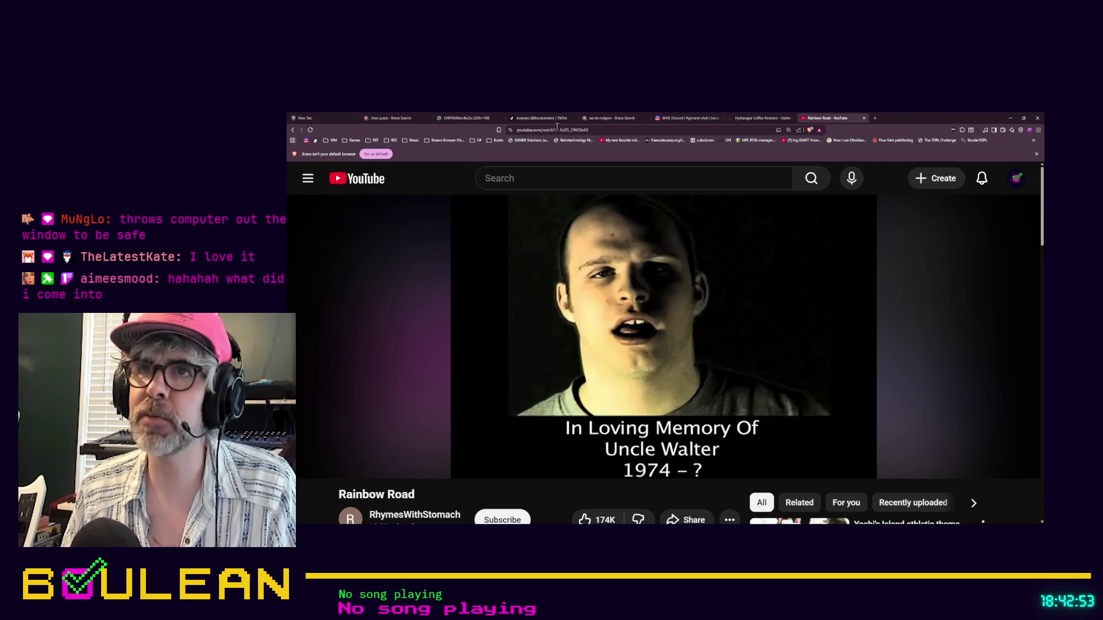
click(557, 130)
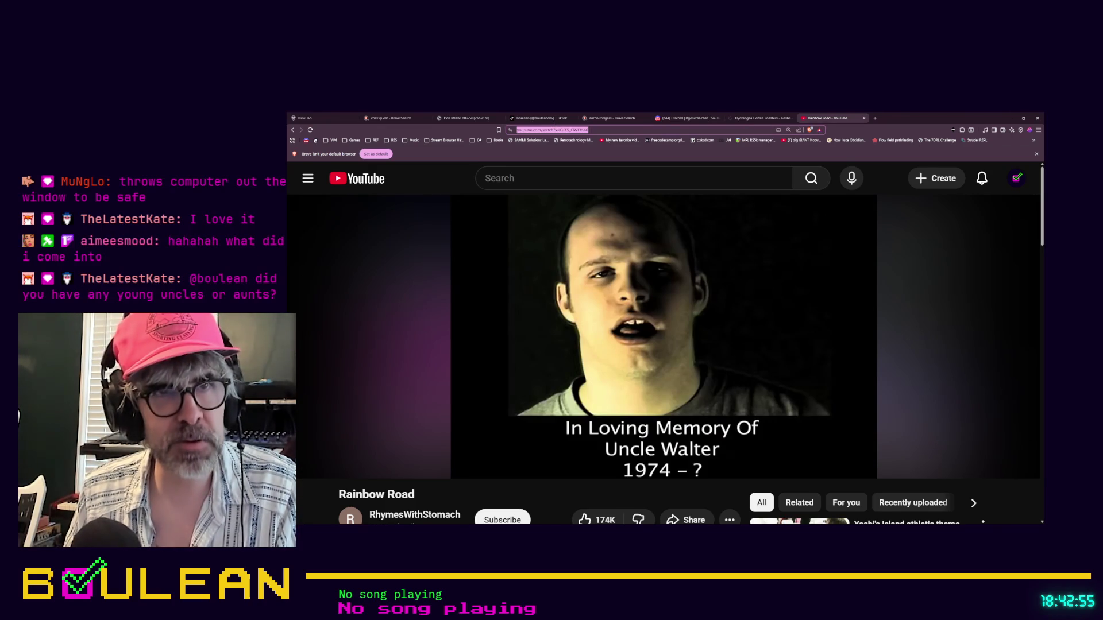
key(alt+Tab)
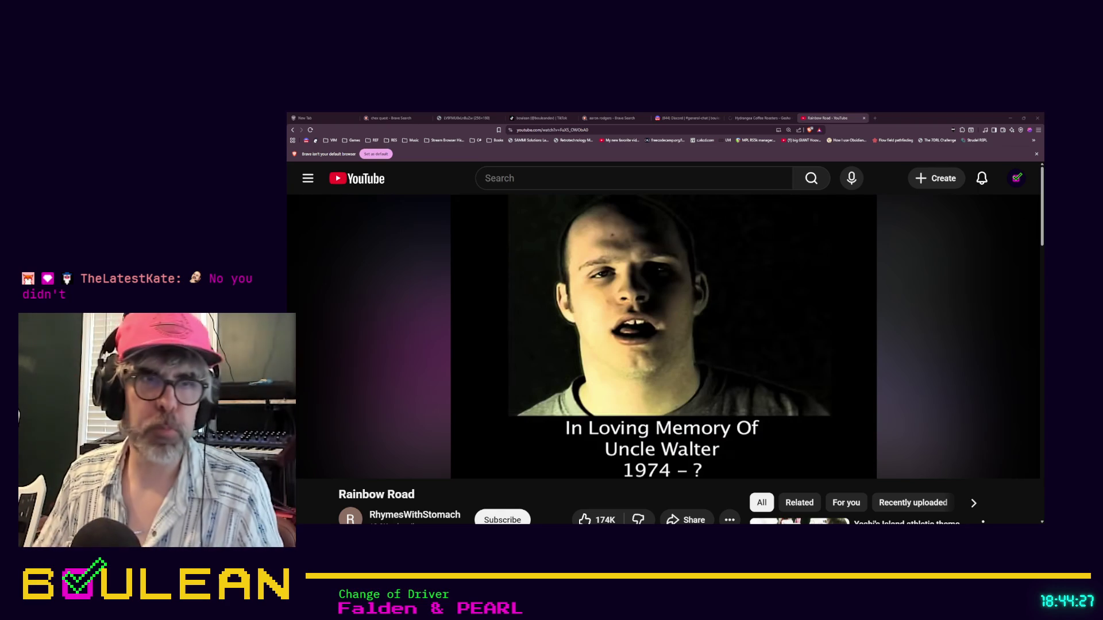
key(space)
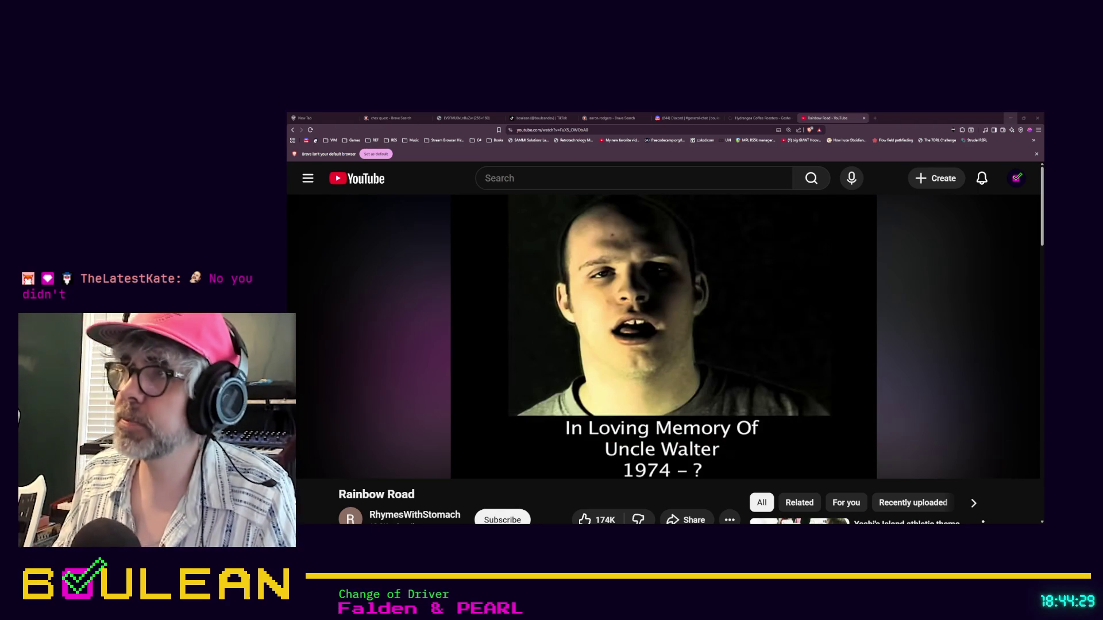
click(1010, 118)
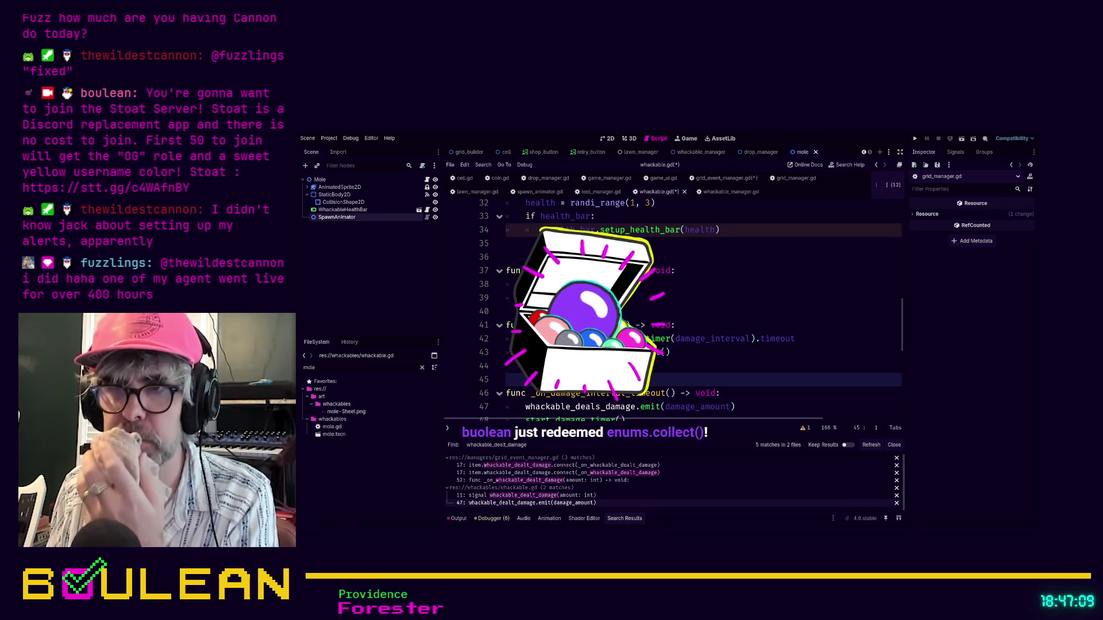
- Save whackable.gd and refresh the whackable_dealt_damage search results
click(871, 446)
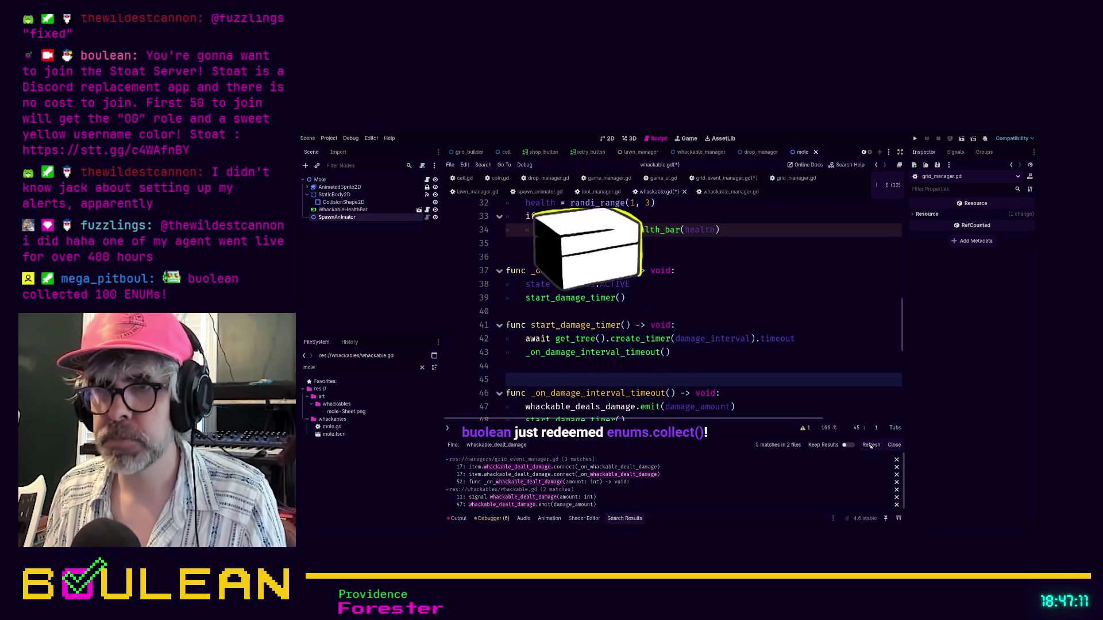
click(807, 352)
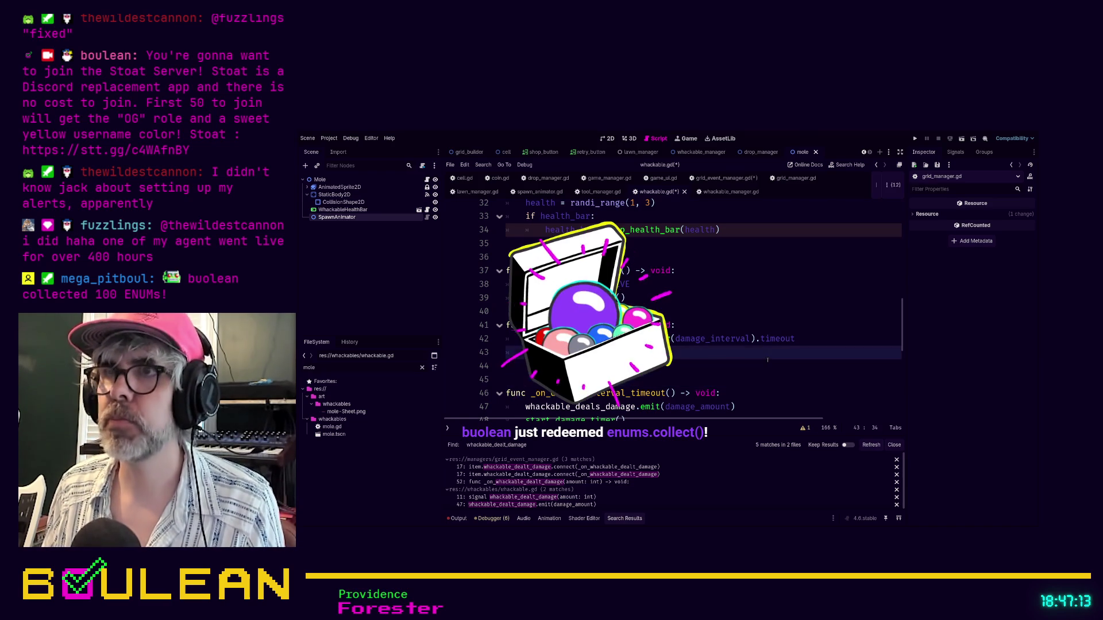
key(ctrl+s)
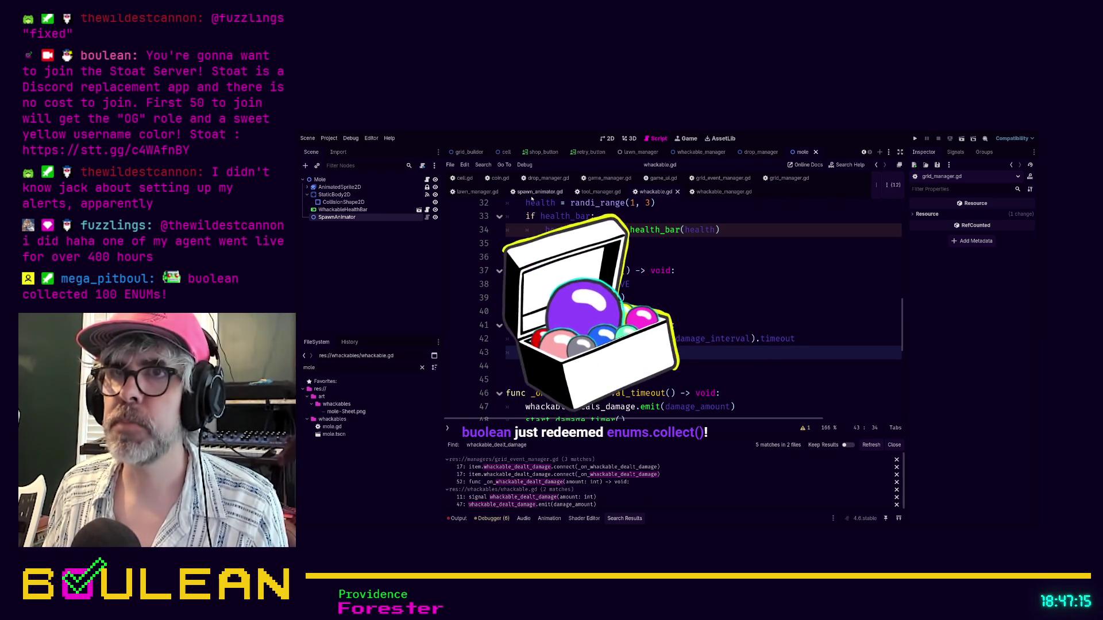
click(782, 322)
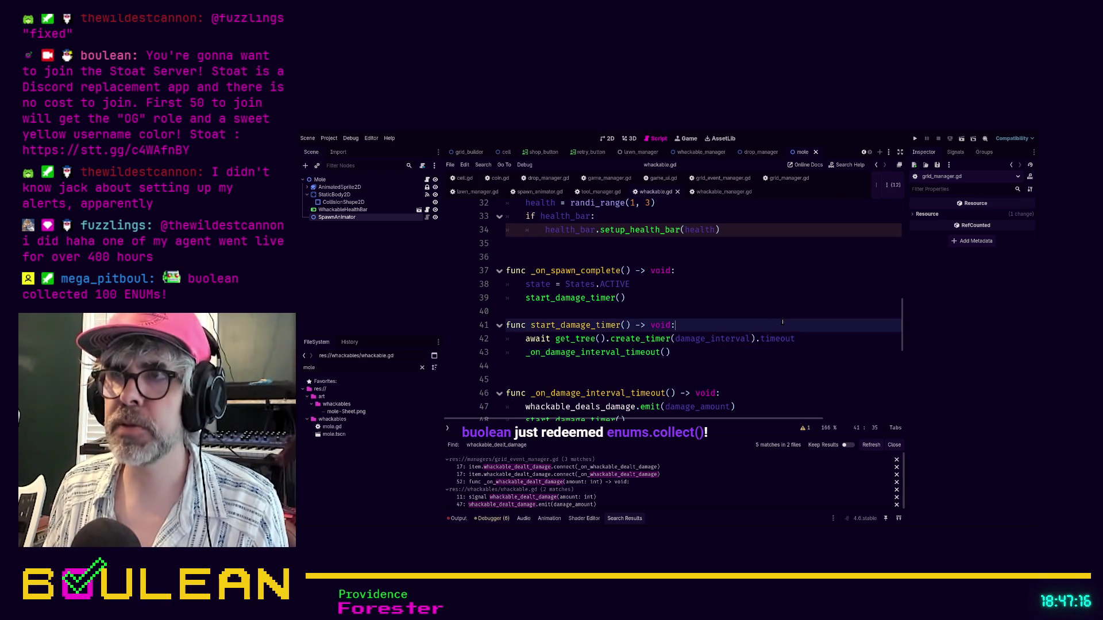
click(869, 446)
click(741, 366)
scroll(741, 367, up, 2)
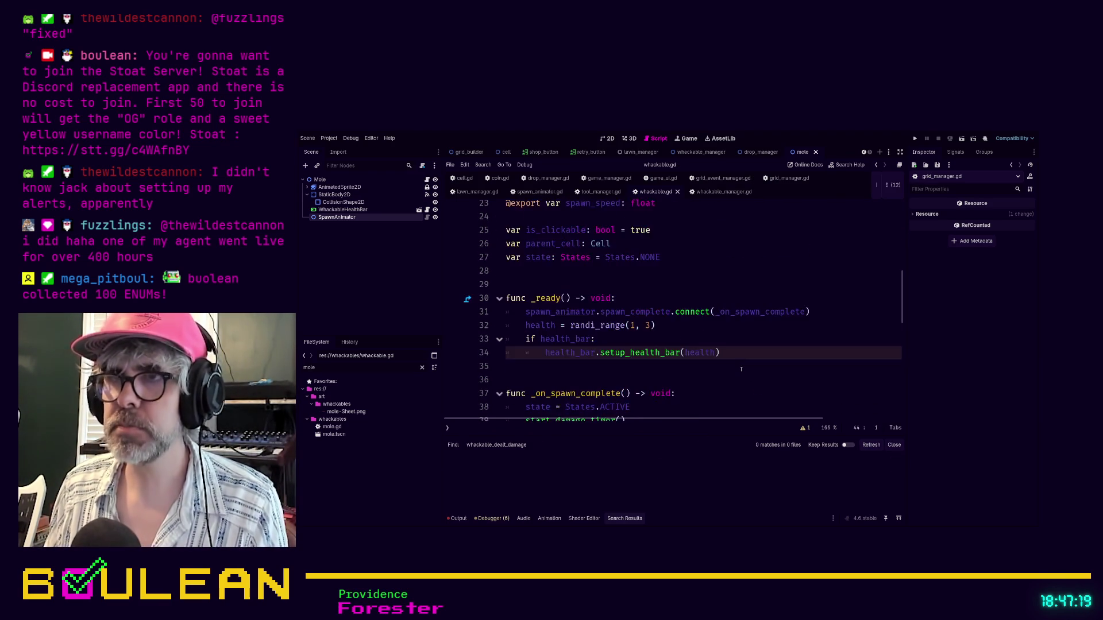
scroll(741, 369, up, 5)
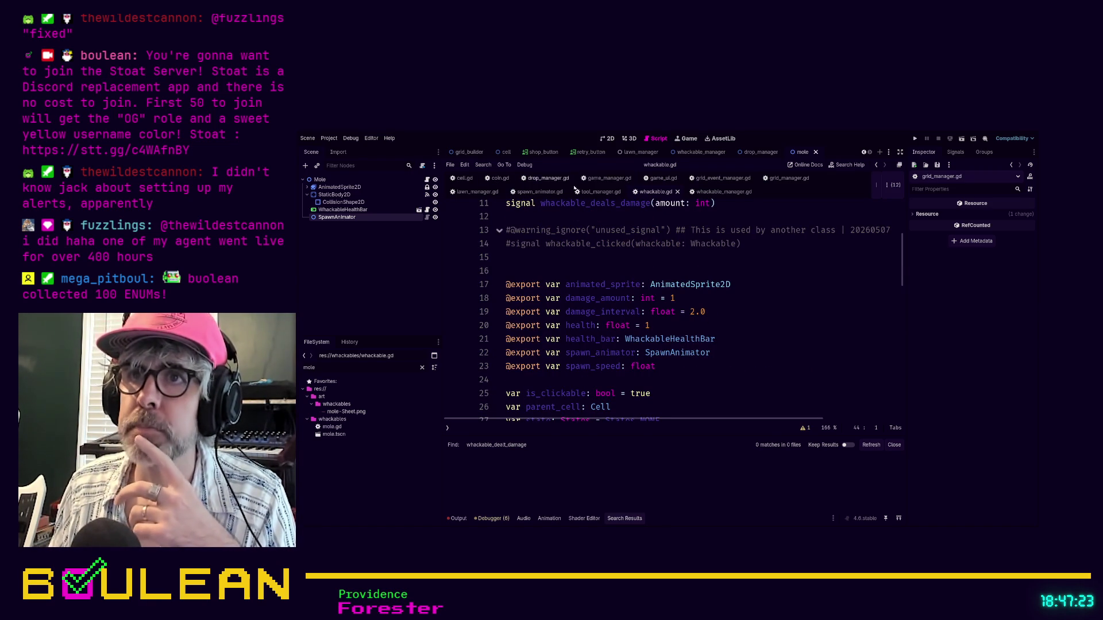
scroll(578, 301, up, 1)
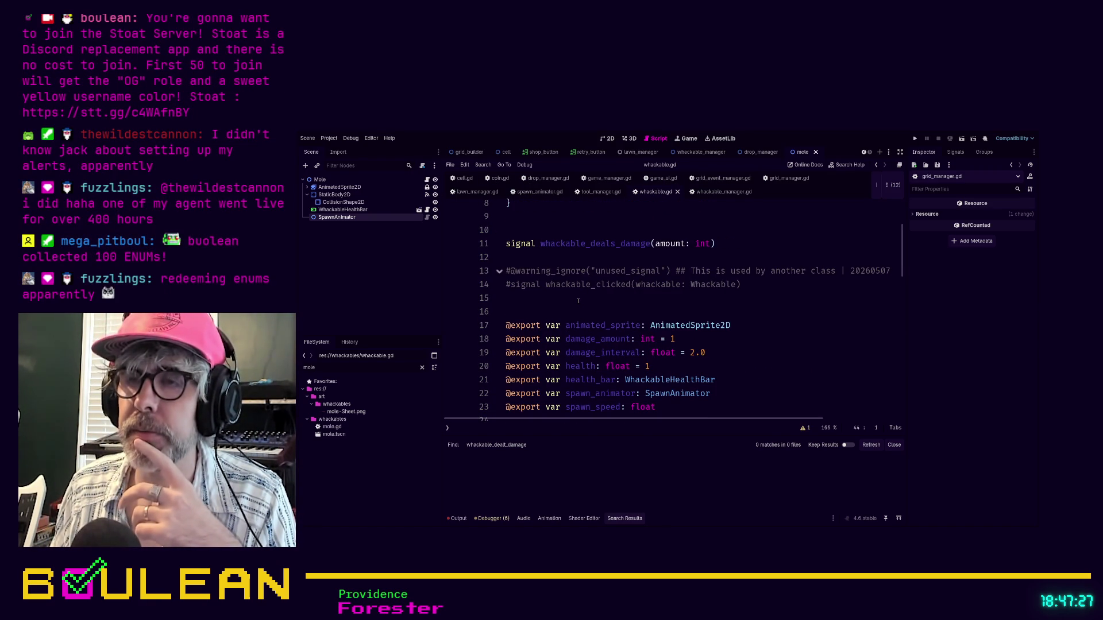
- Search the project for whackable_clicked (7 matches in 3 files) and open the cell.gd match
click(560, 304)
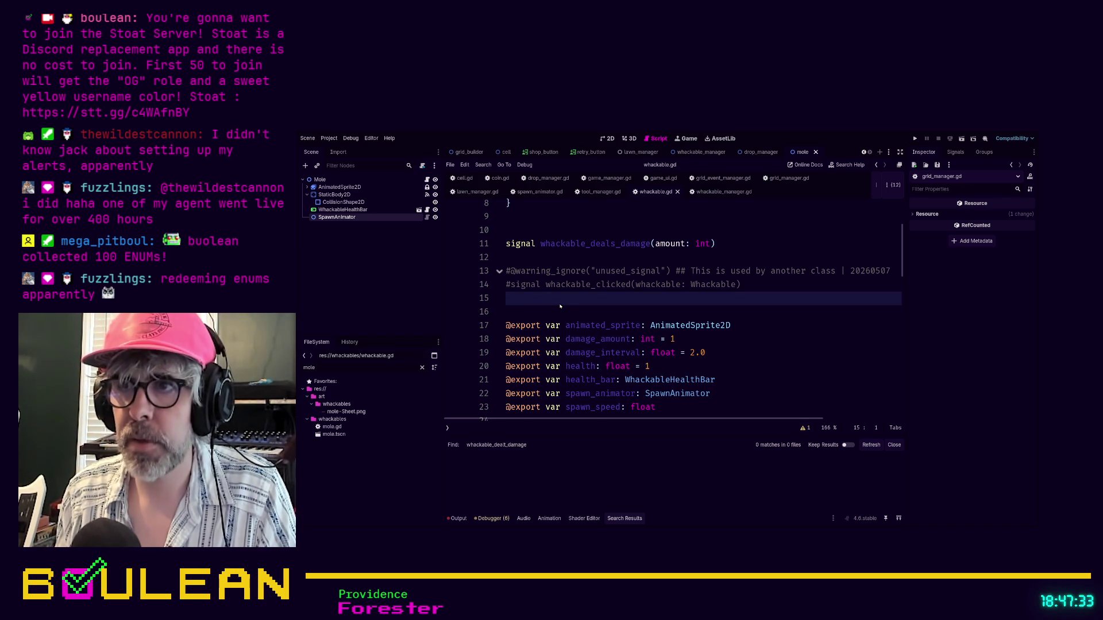
key(Return)
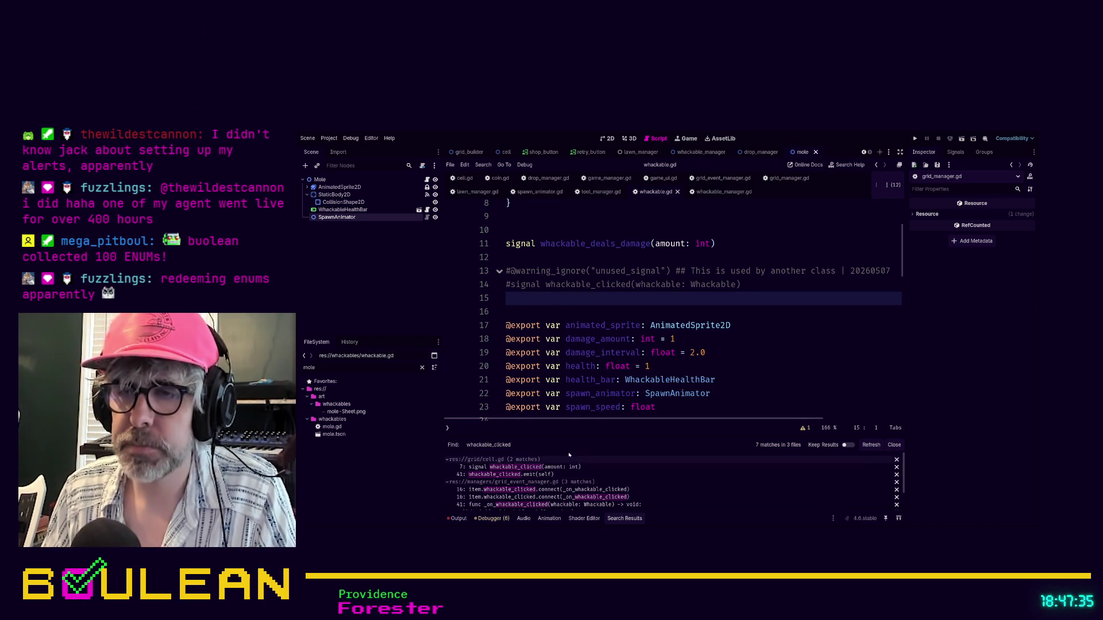
click(550, 468)
- Enlarge the search results and open the whackable_clicked connection on grid_event_manager.gd line 16
scroll(737, 272, up, 2)
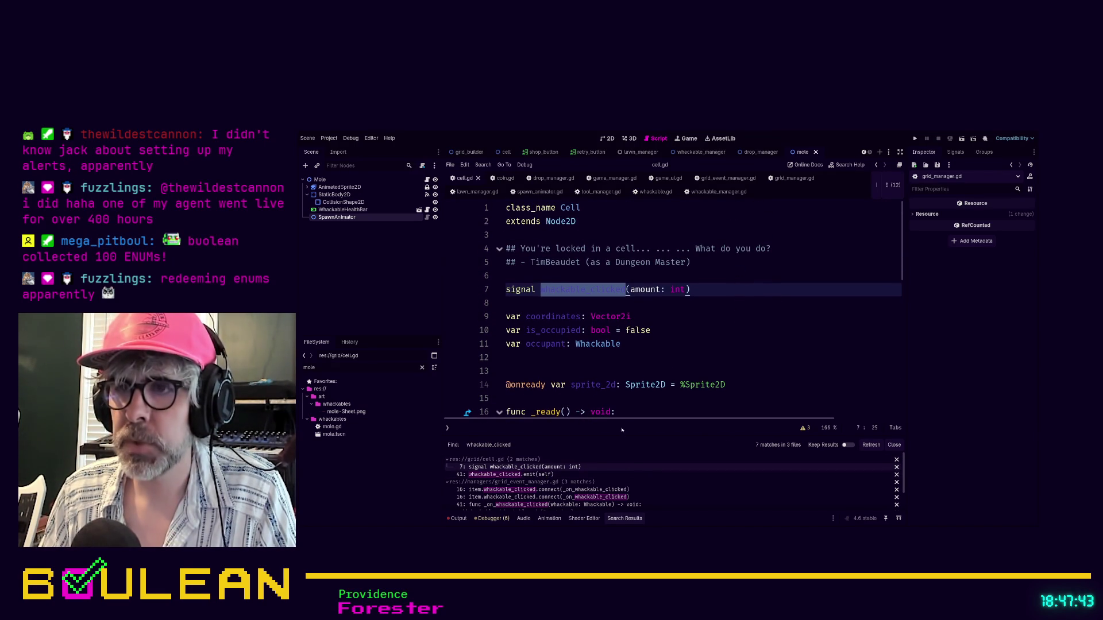
drag(622, 437, 623, 384)
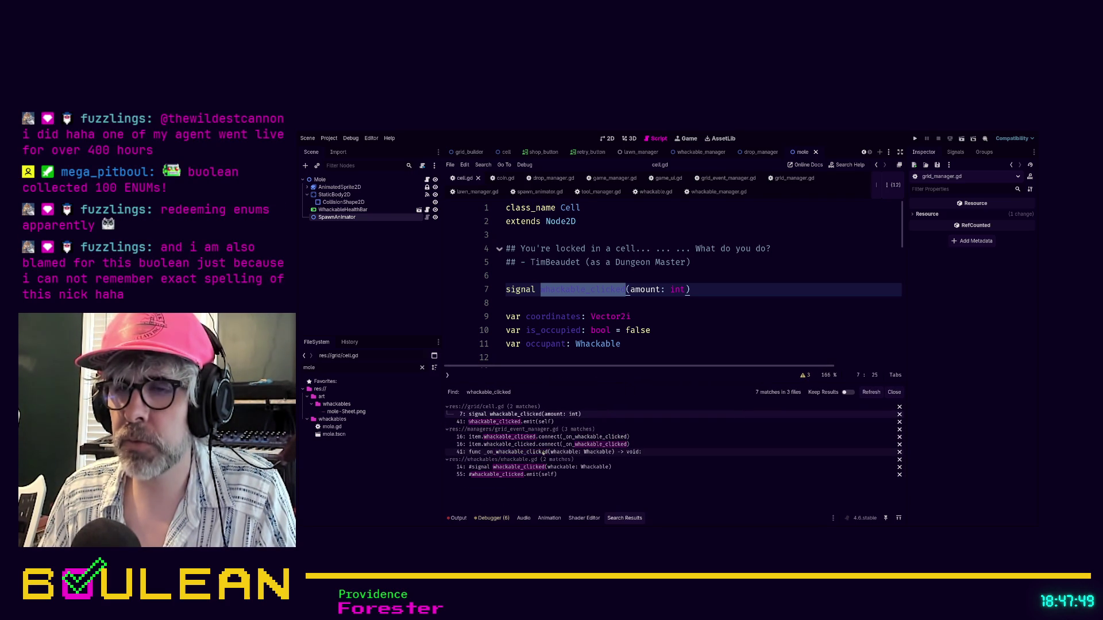
click(538, 439)
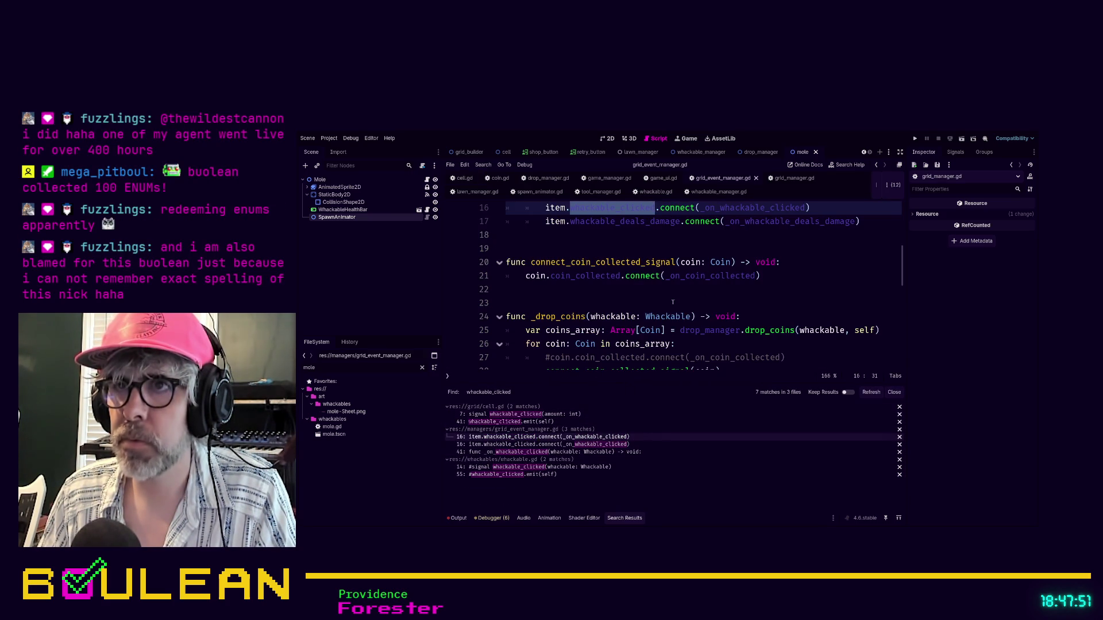
scroll(657, 306, up, 1)
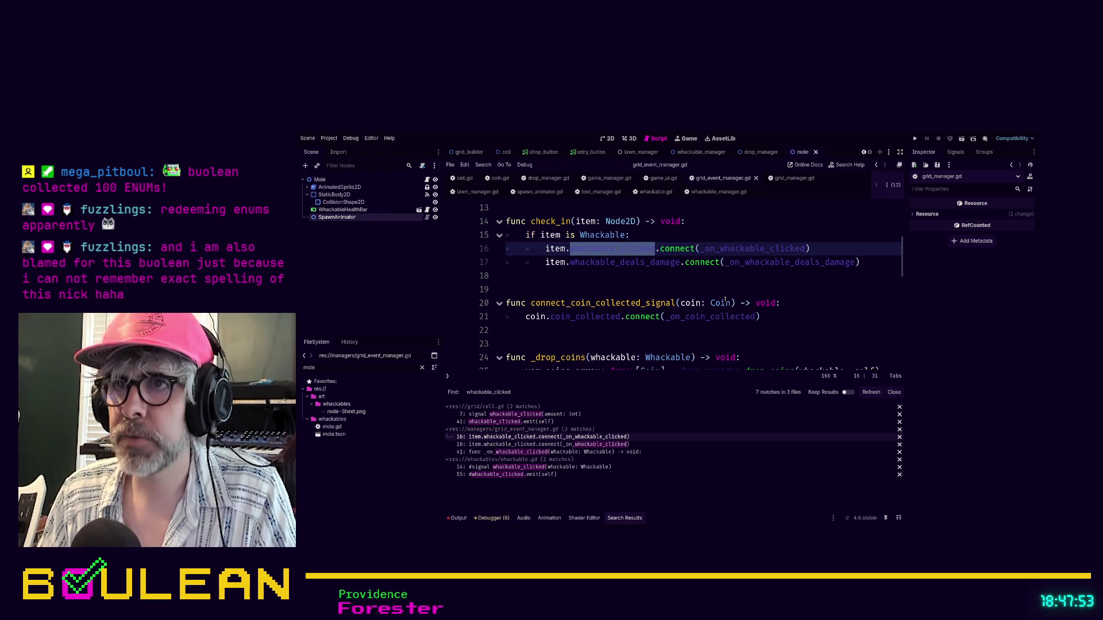
scroll(724, 301, up, 1)
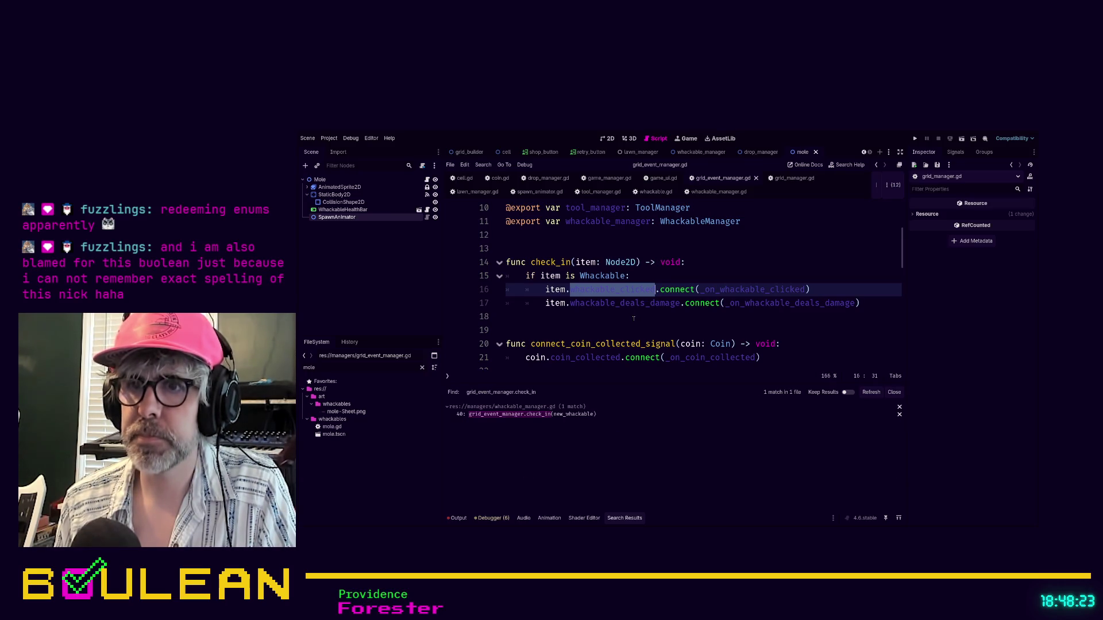
- Open whackable_manager.gd's check_in call and comment out check_in(new_whackable)
click(574, 416)
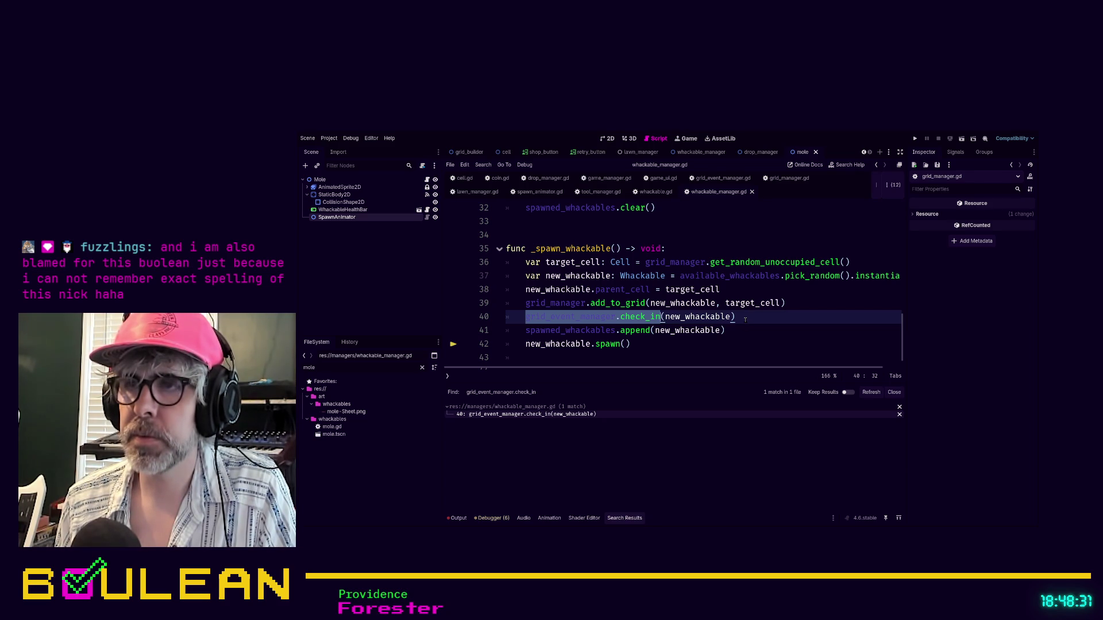
click(745, 319)
key(ctrl+k)
- Add grid_event_manager.check_in(target_cell) below it and jump to check_in's definition
key(Return)
text(griv)
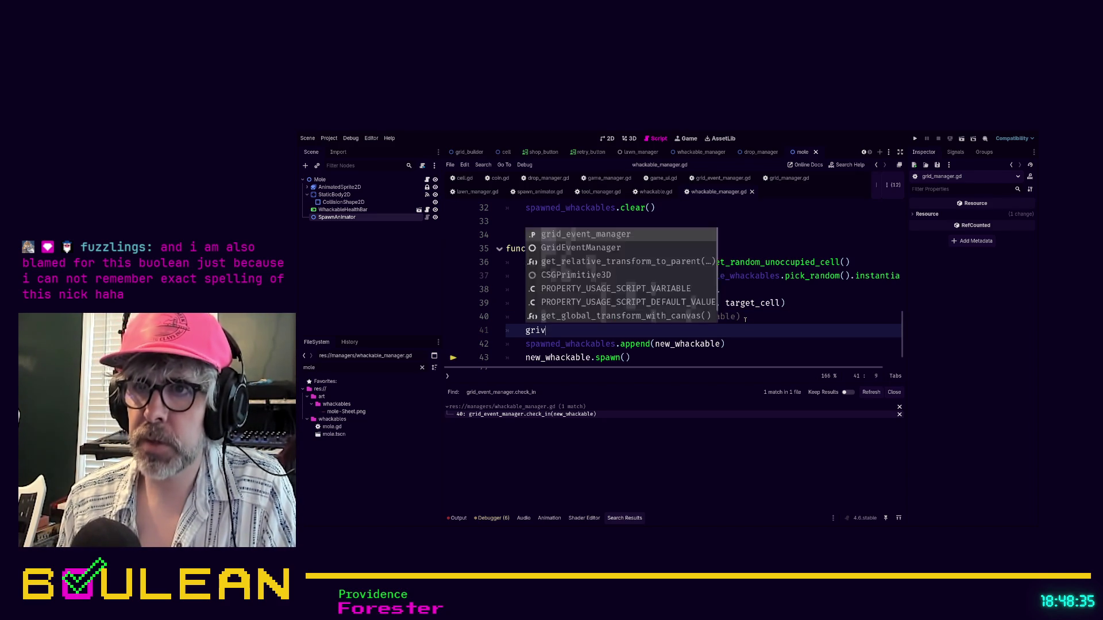
key(BackSpace)
text(d_even)
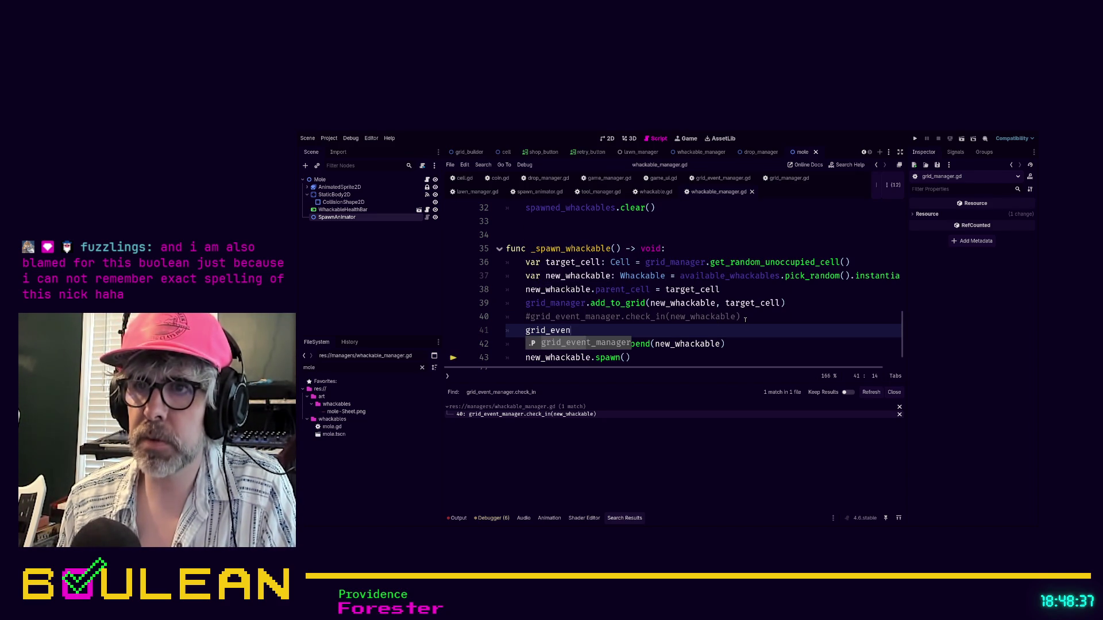
text(t_manager.check)
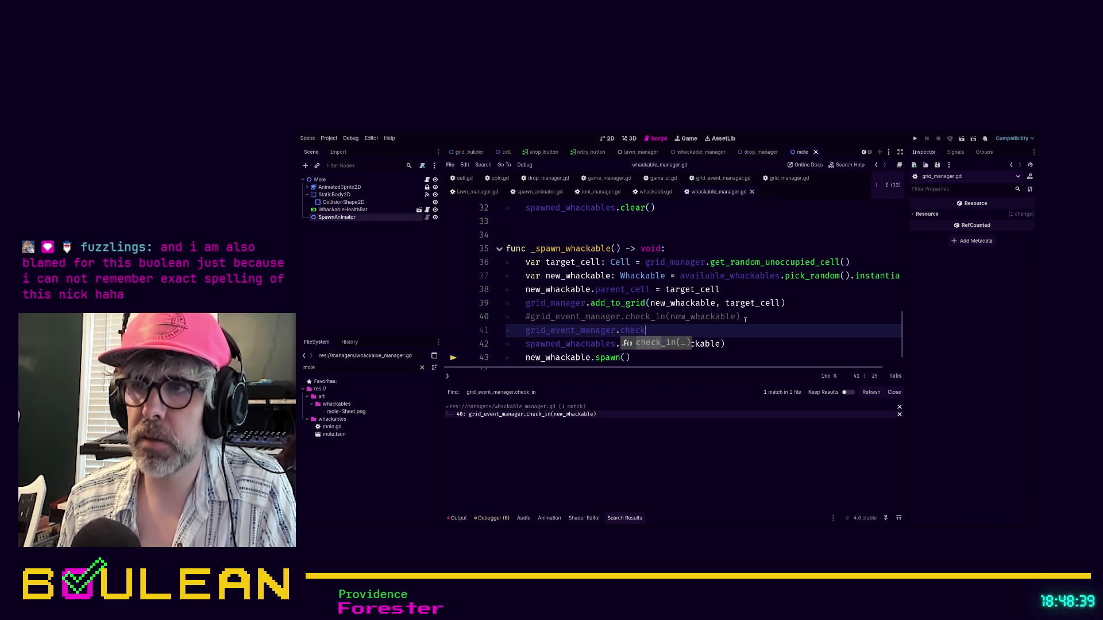
text(_in(target_cell)
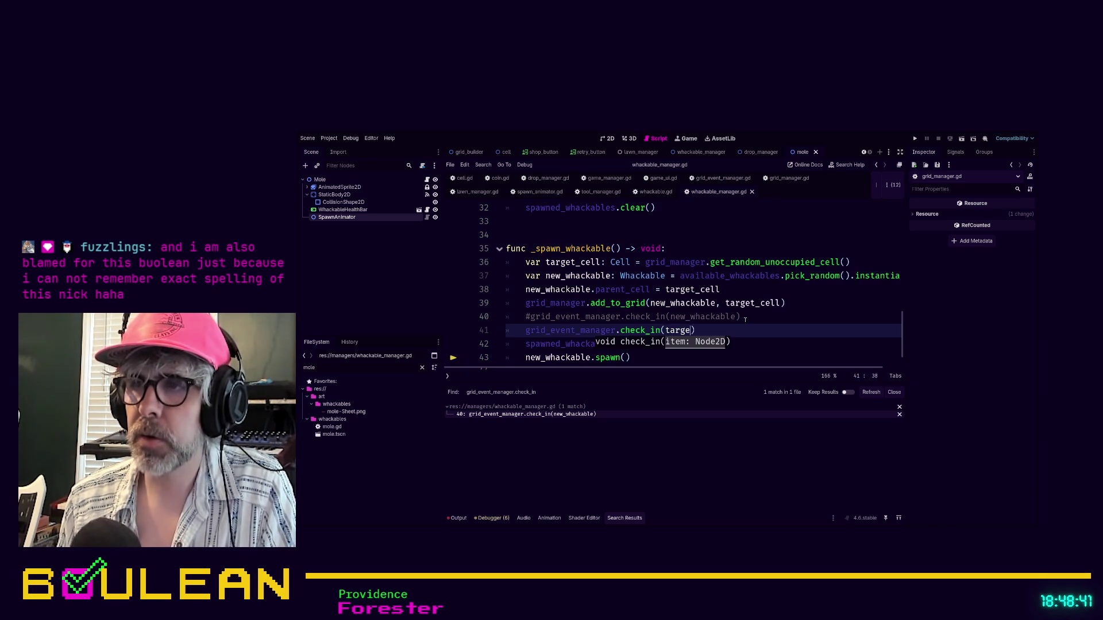
key(Escape)
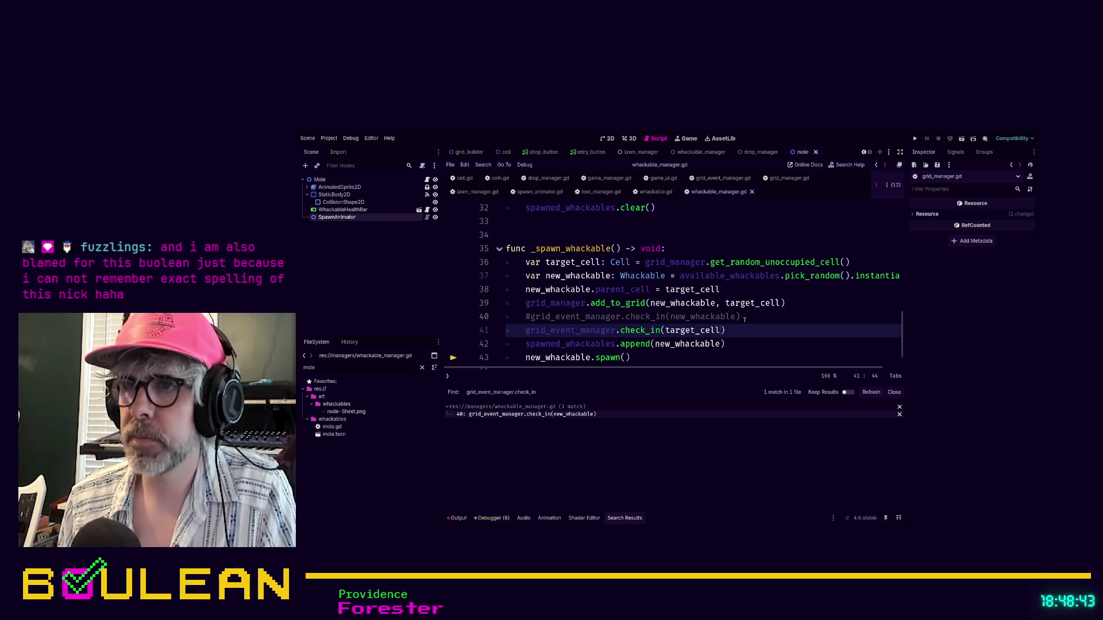
click(620, 332)
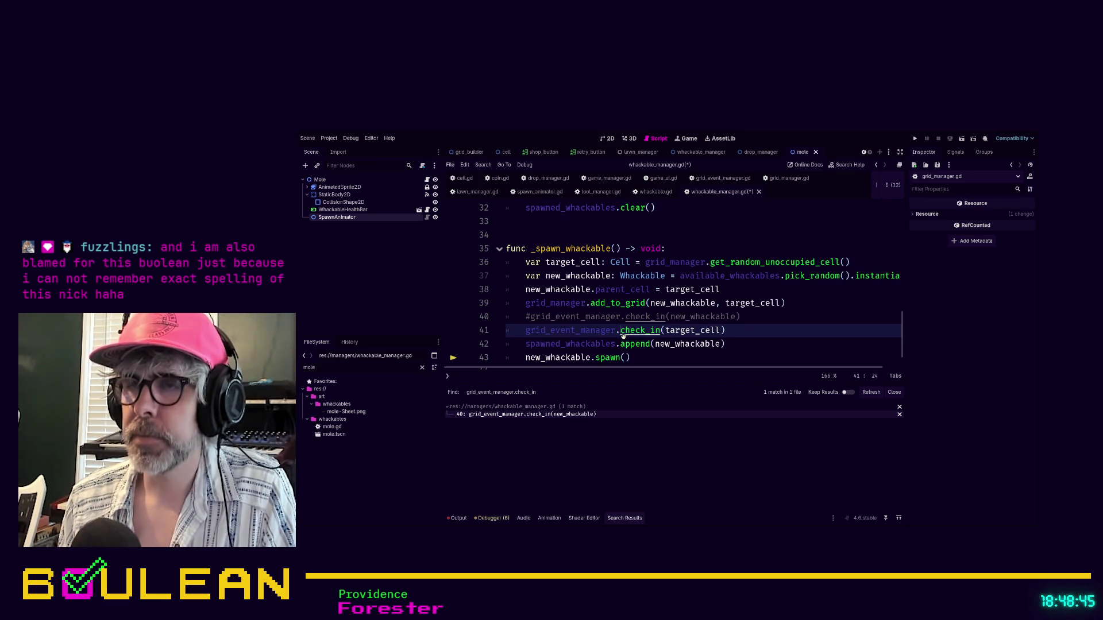
ctrl+click(622, 335)
- In check_in, add an 'if item is Cell:' branch and turn the Whackable check into elif
scroll(610, 337, down, 1)
key(Down)
key(Down)
key(Down)
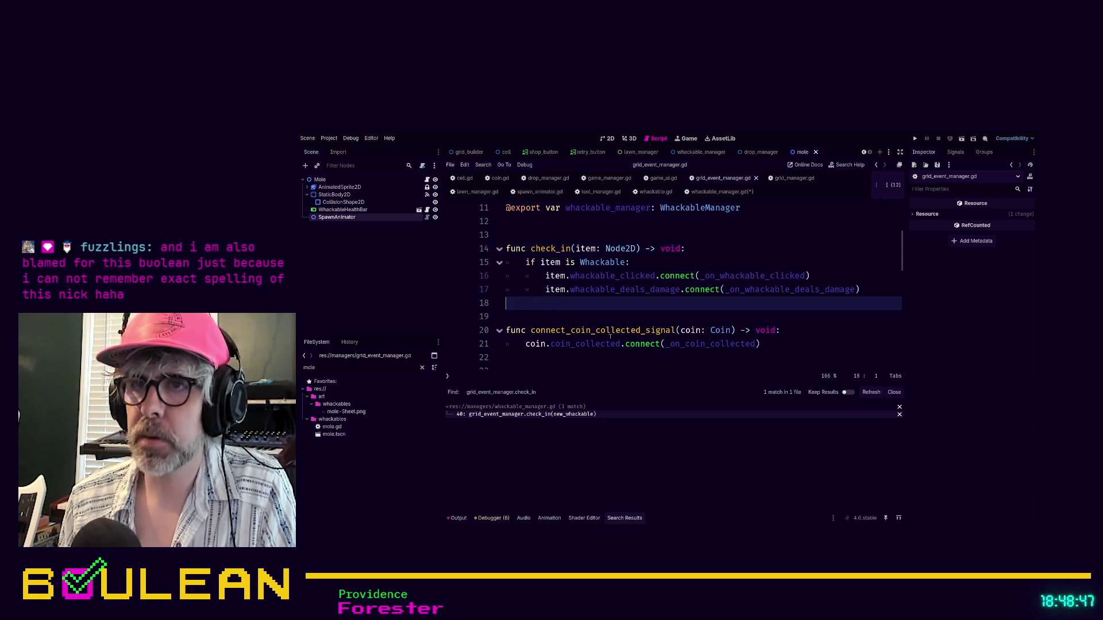
key(Tab)
text(elif)
key(BackSpace)
key(BackSpace)
key(BackSpace)
key(Up)
key(Up)
key(Up)
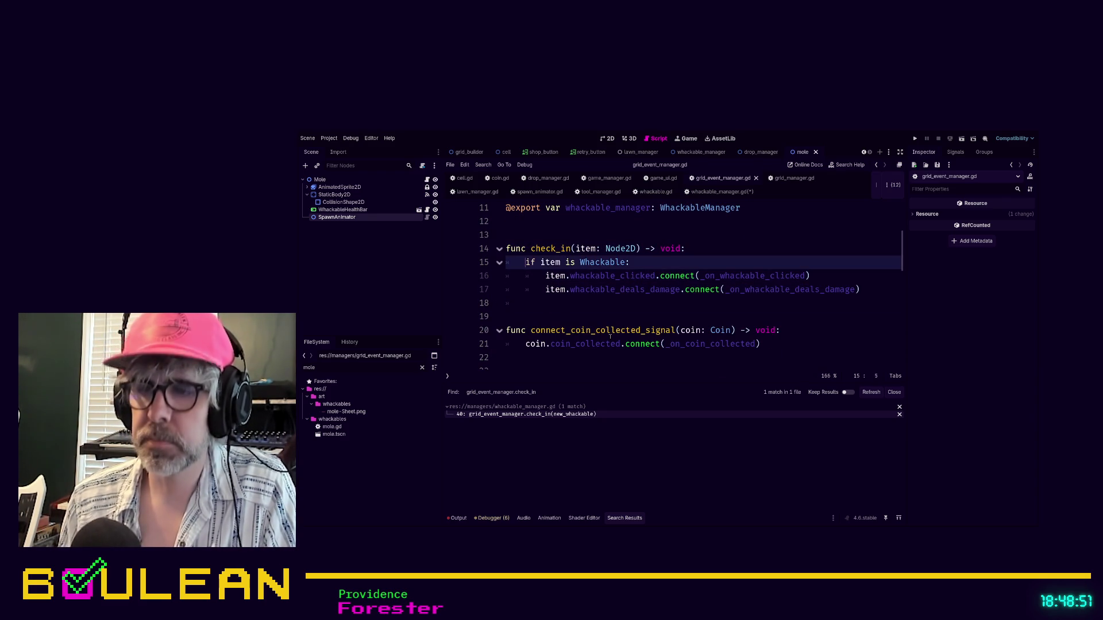
text(el)
key(Escape)
key(Home)
key(Return)
key(Up)
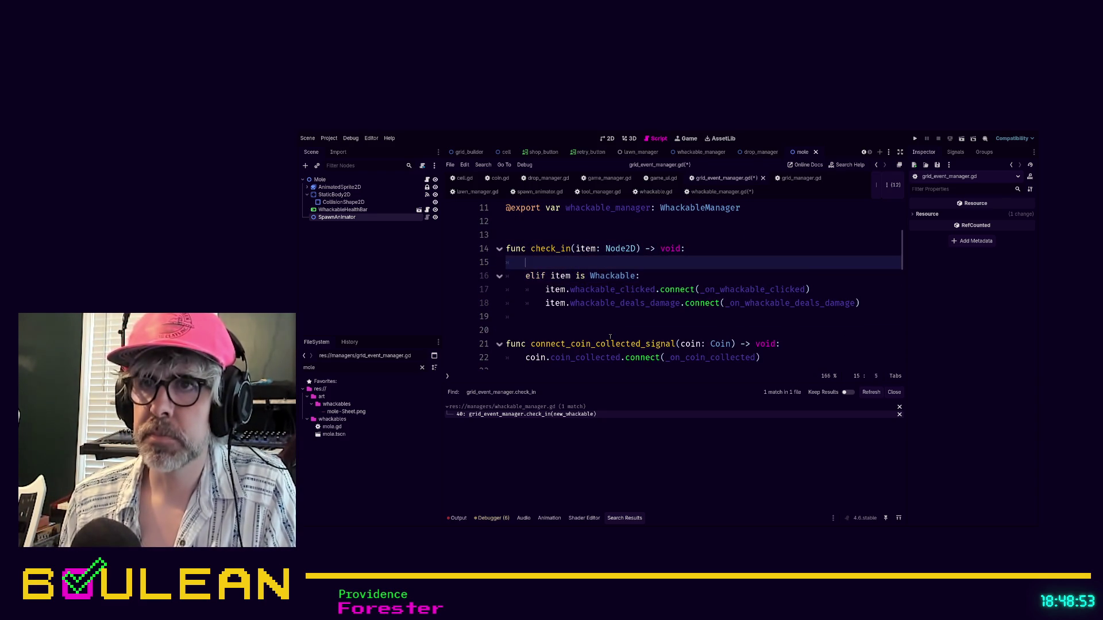
text(if item is Cell:)
key(Return)
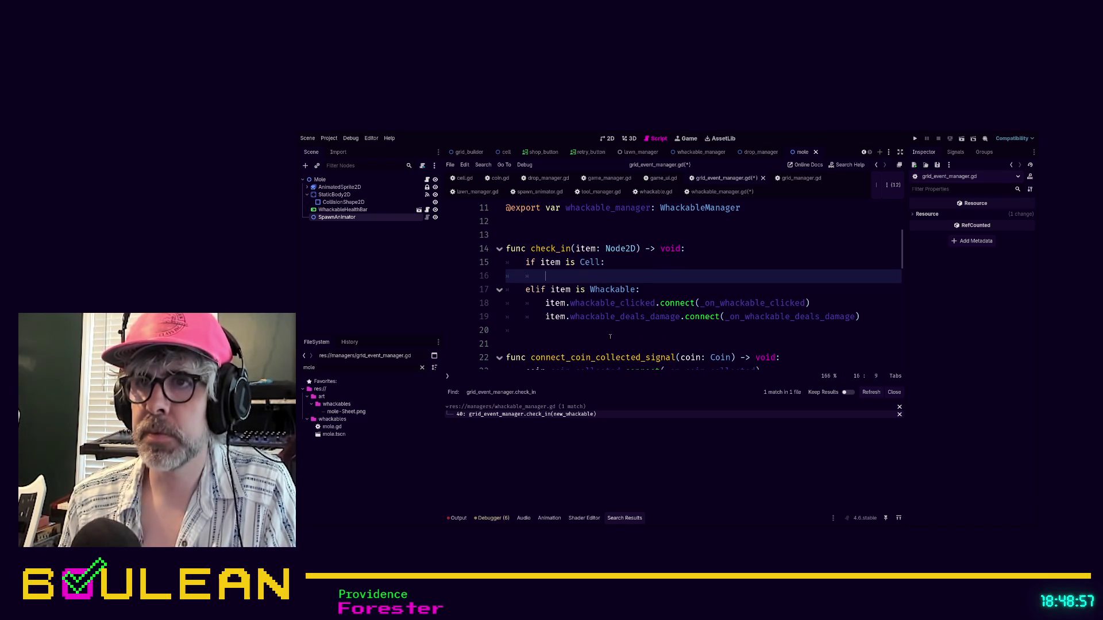
- Give the Cell branch item.whackable_clicked.connect(_on_whackable_clicked)
text(ite)
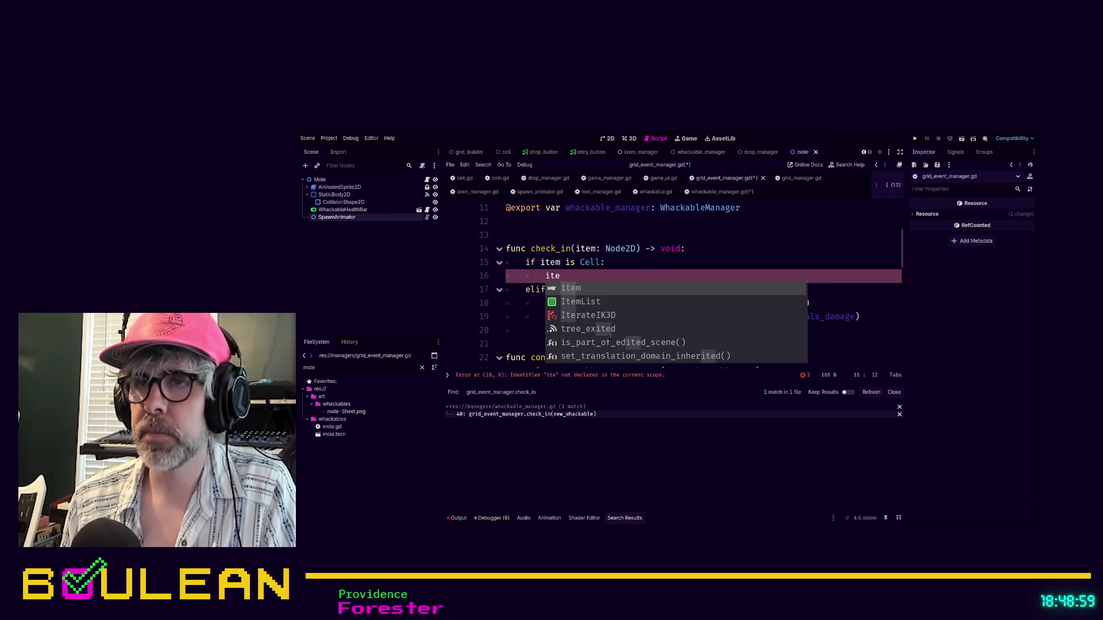
text(m.)
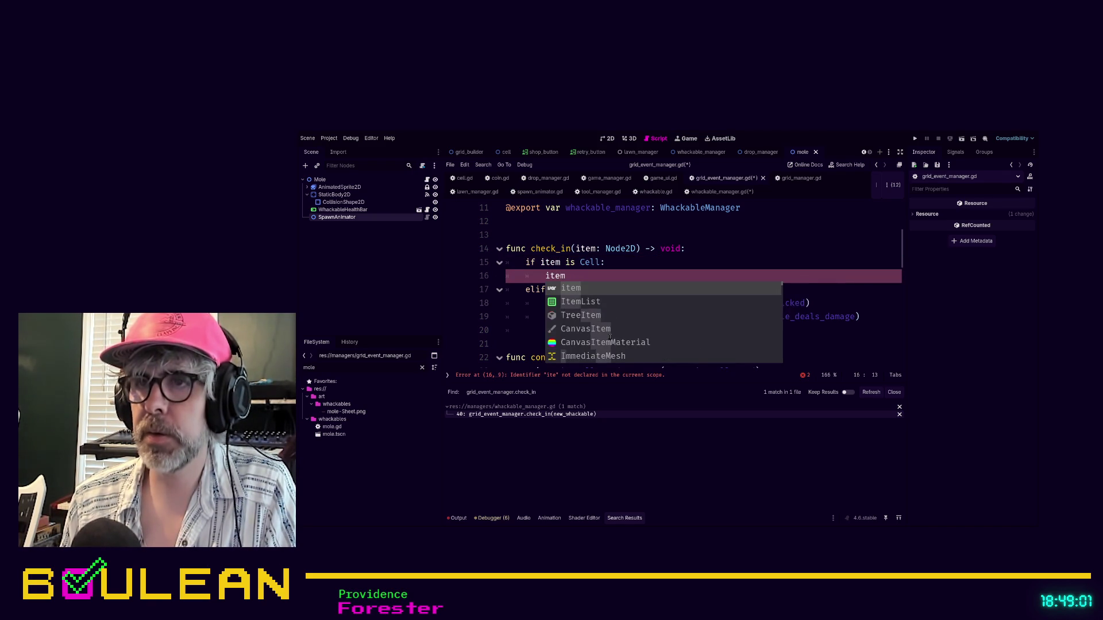
click(557, 332)
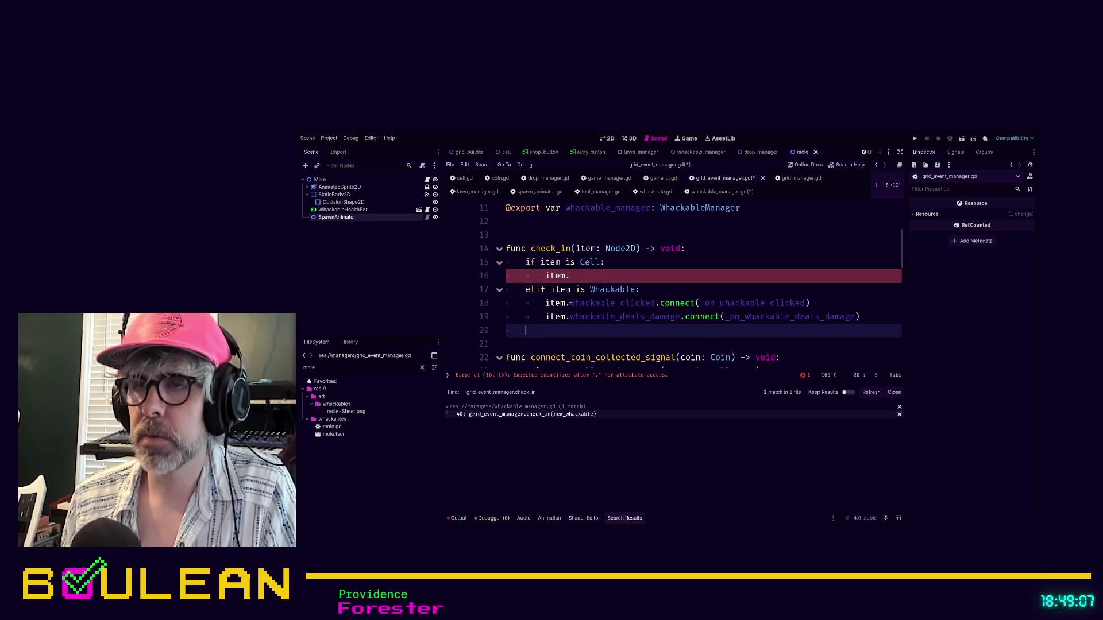
click(570, 303)
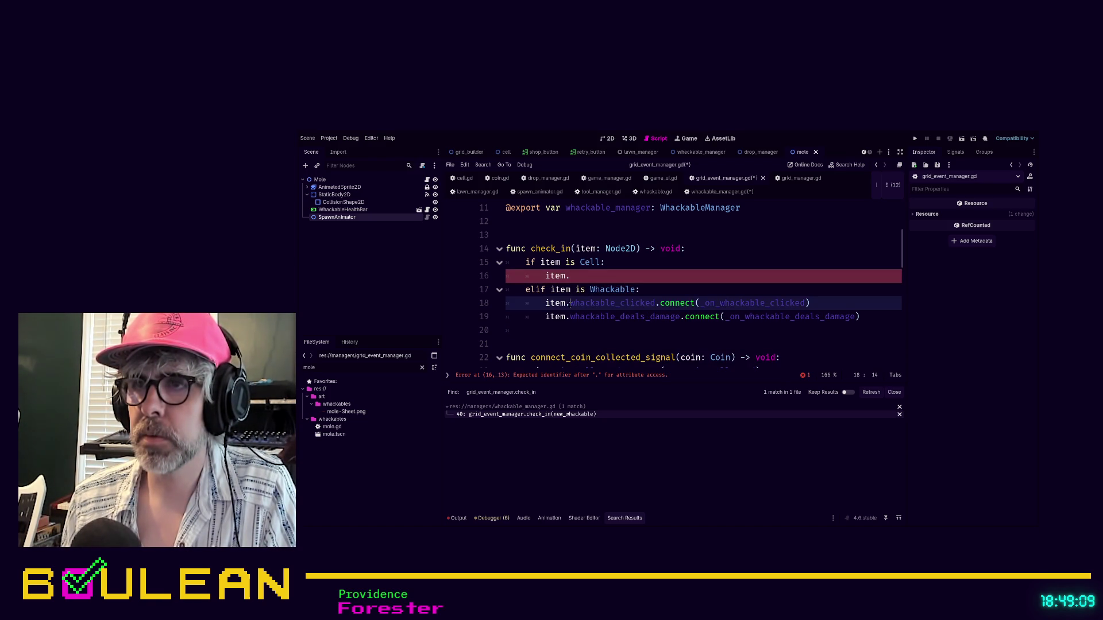
click(583, 279)
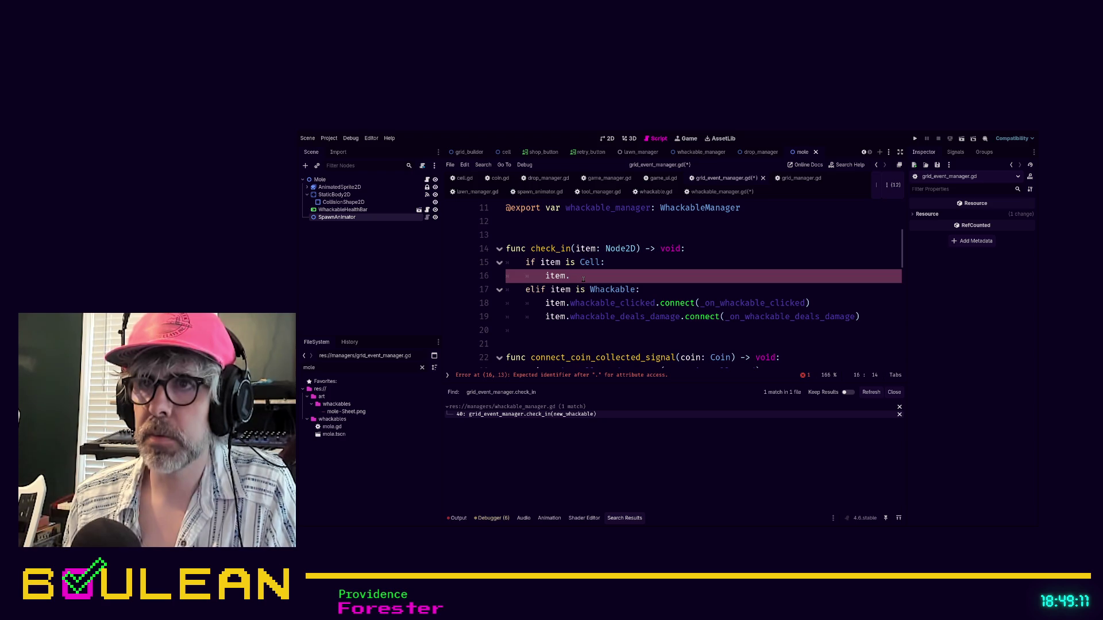
text(cel)
key(Return)
text(.con)
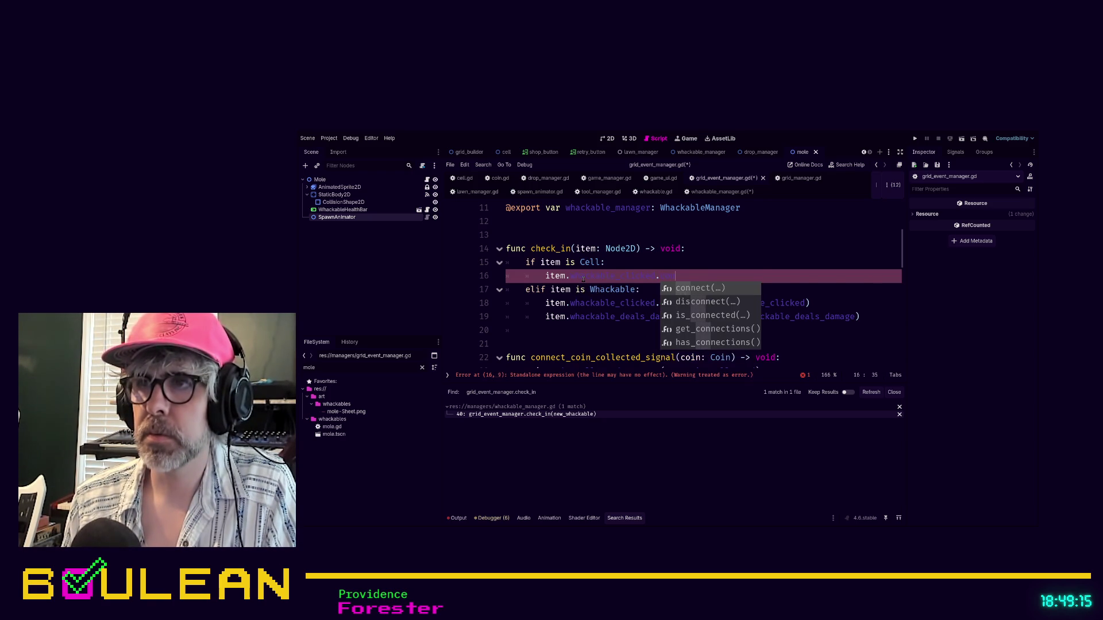
key(Return)
text(_on)
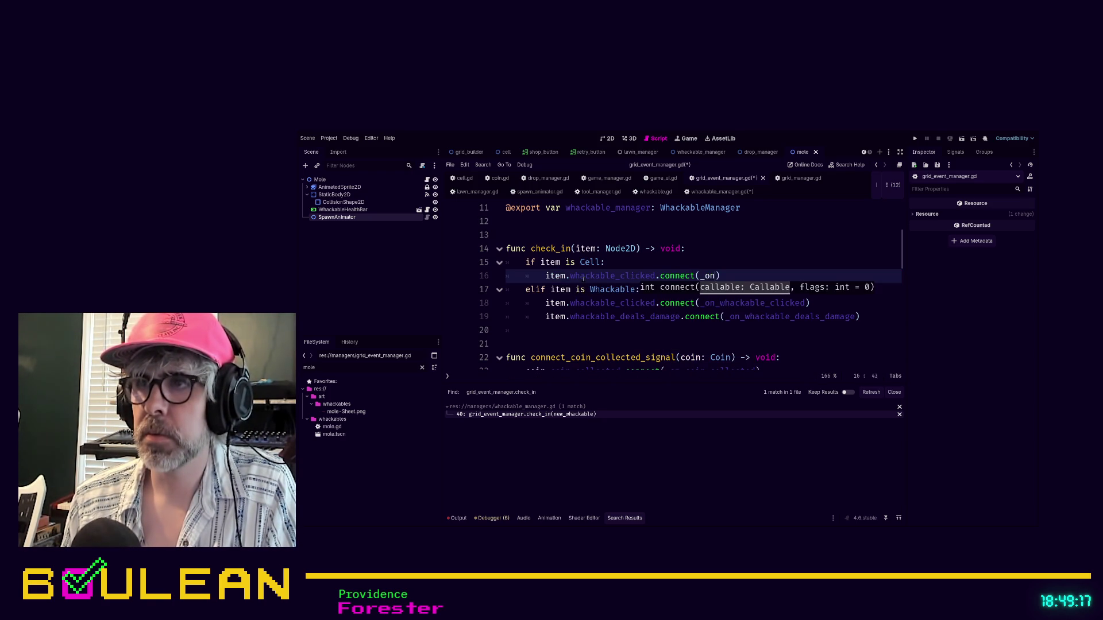
key(Down)
key(Return)
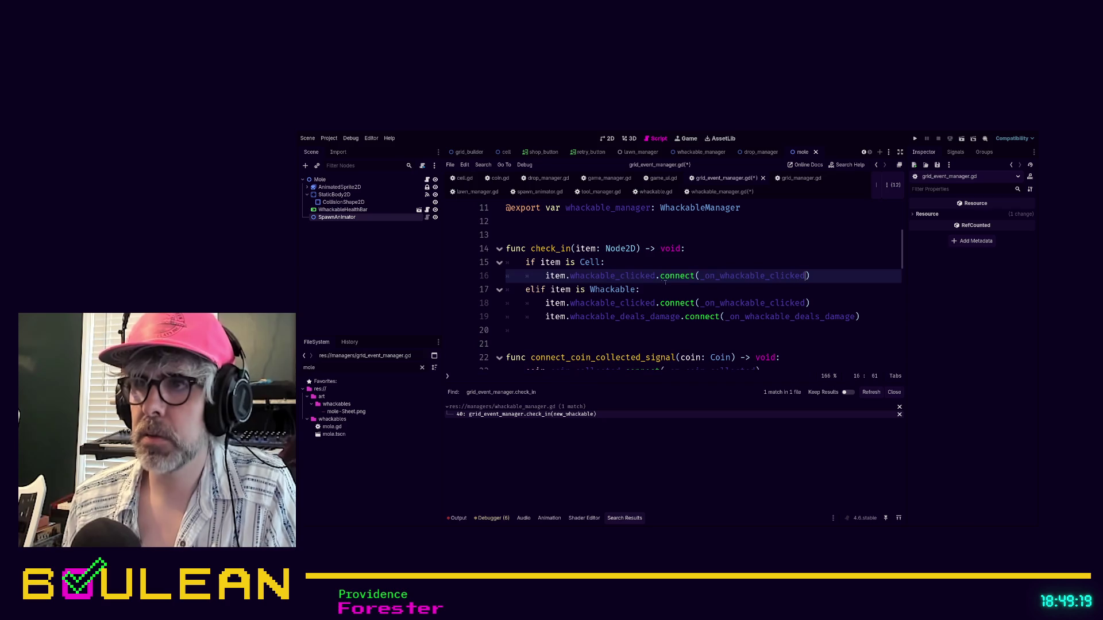
- Comment out the Whackable's whackable_clicked connection and save the scripts
click(816, 303)
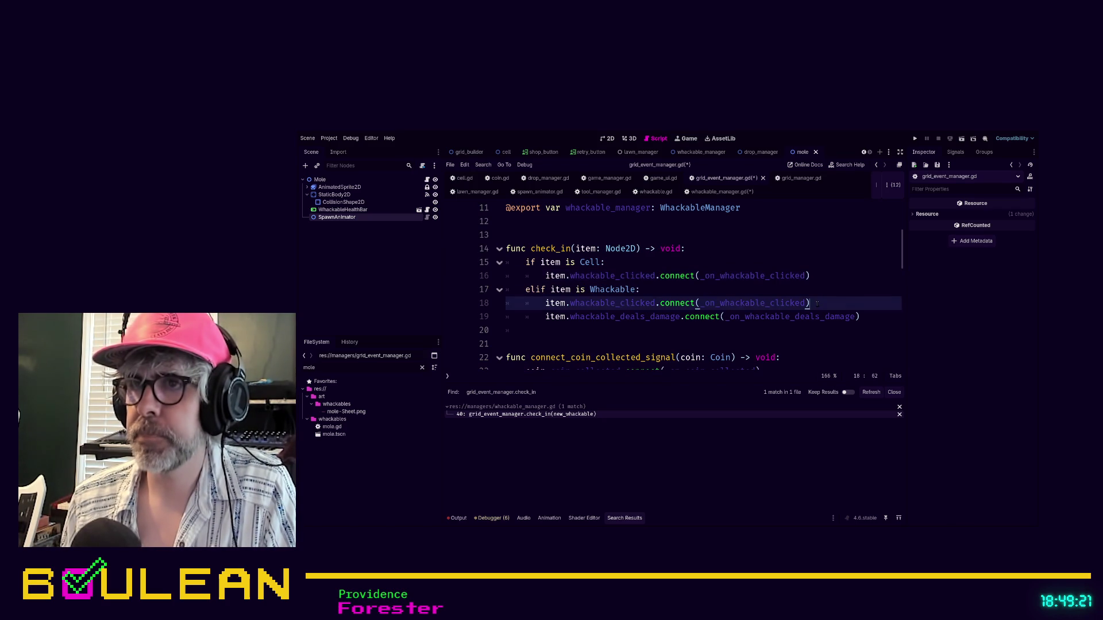
key(ctrl+k)
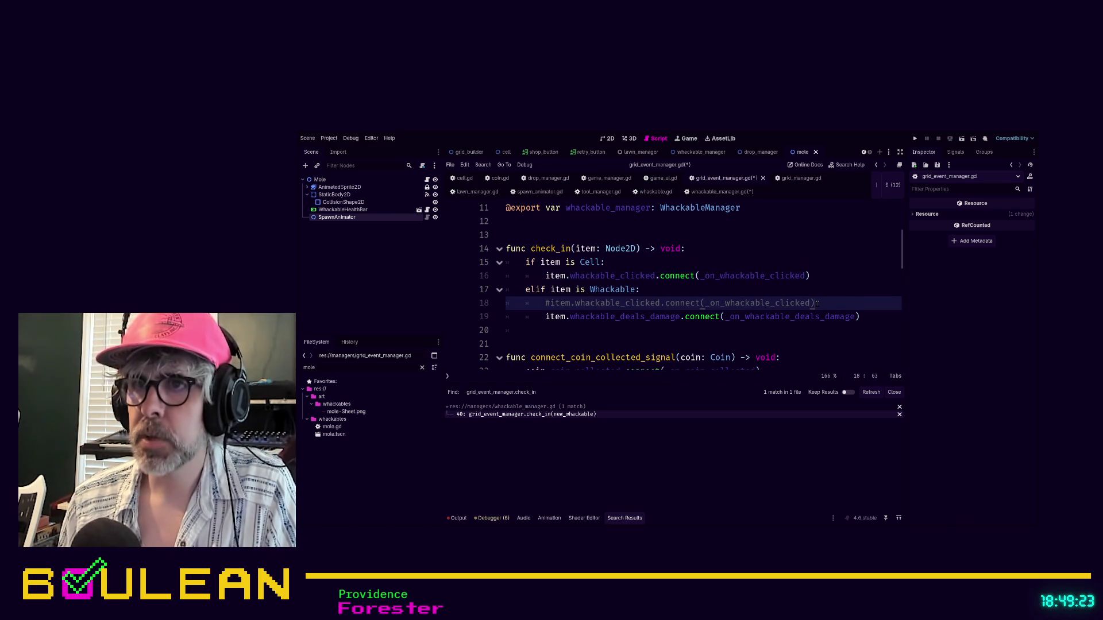
key(Up)
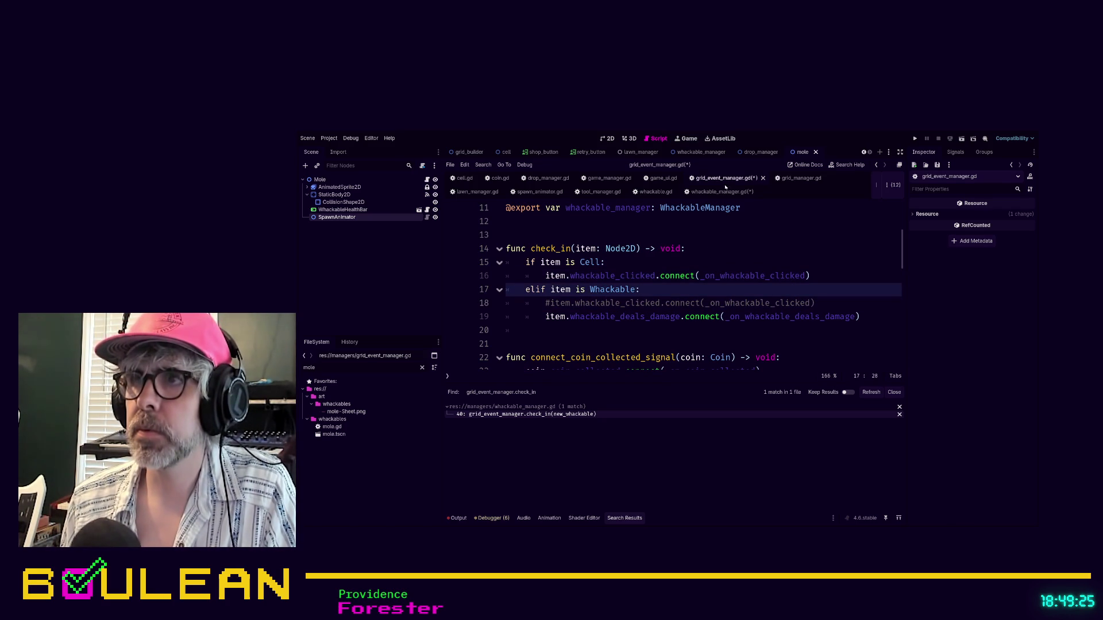
key(ctrl+s)
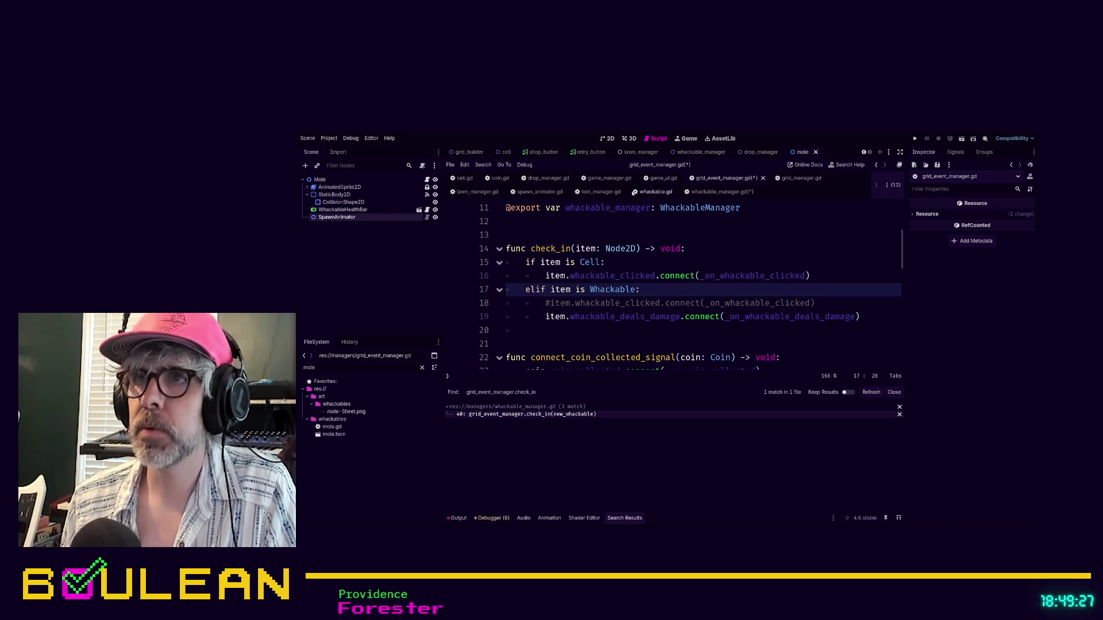
- Uncomment check_in(new_whackable) in whackable_manager.gd, save, and run the game with F5
click(792, 179)
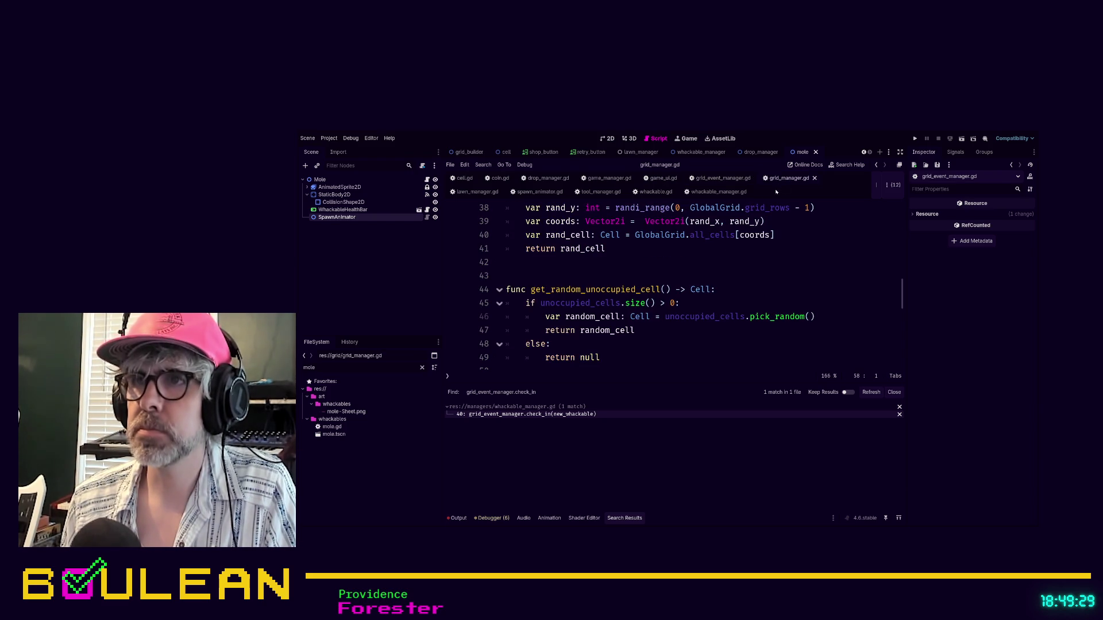
click(738, 275)
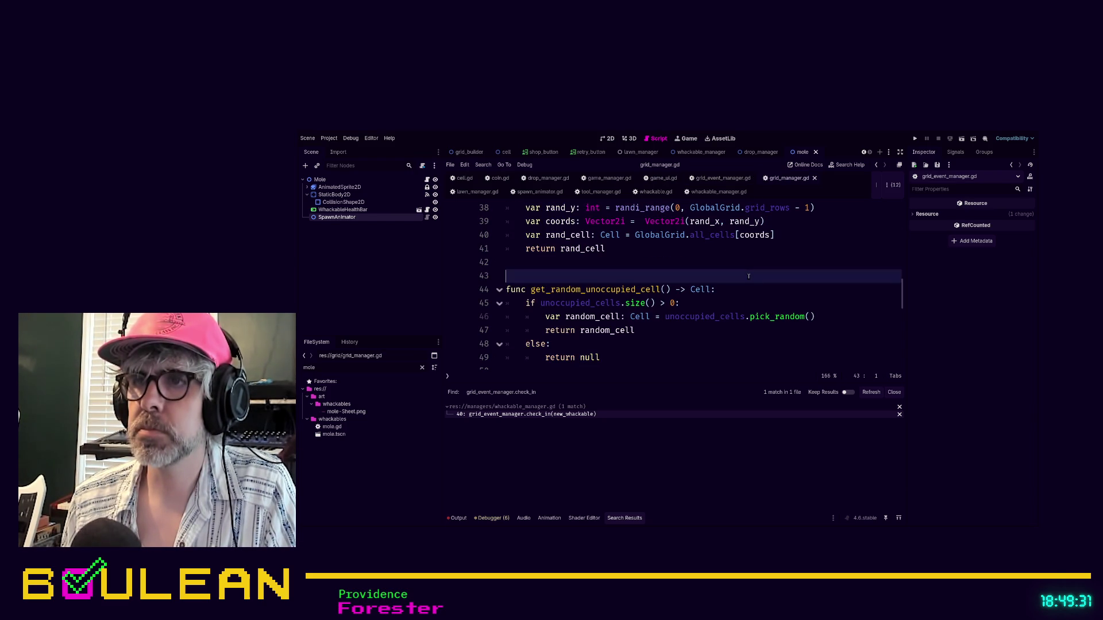
click(549, 415)
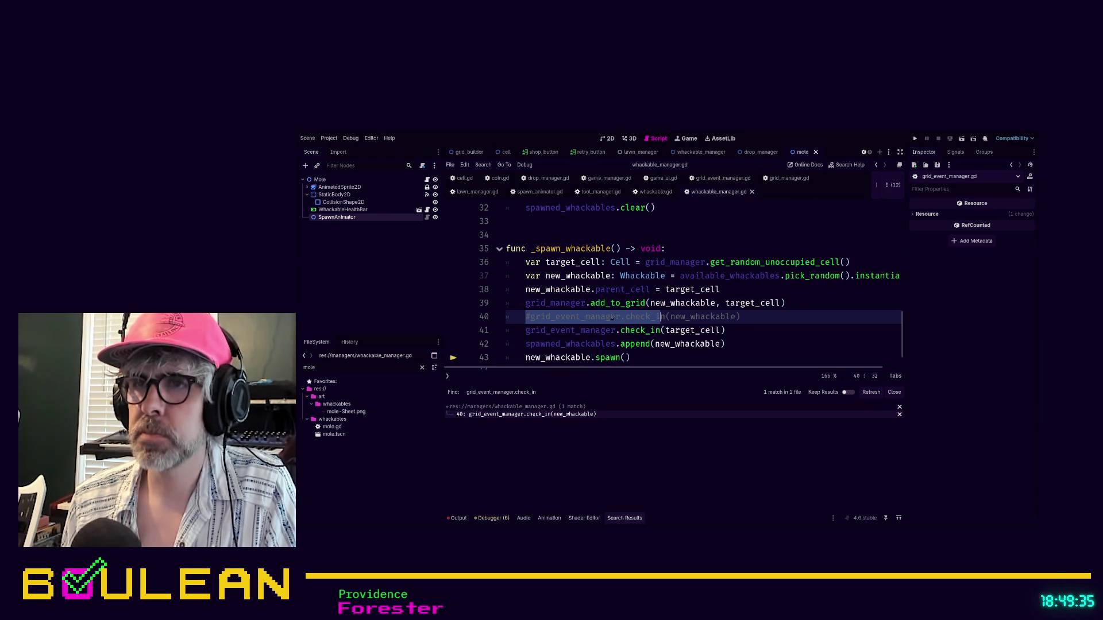
click(533, 321)
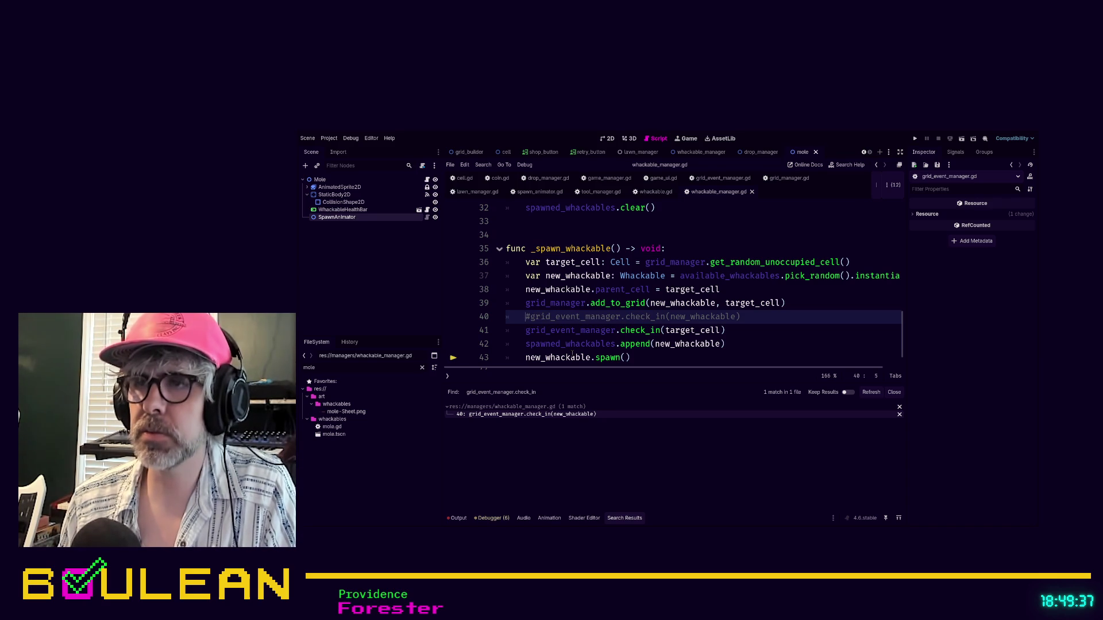
key(Delete)
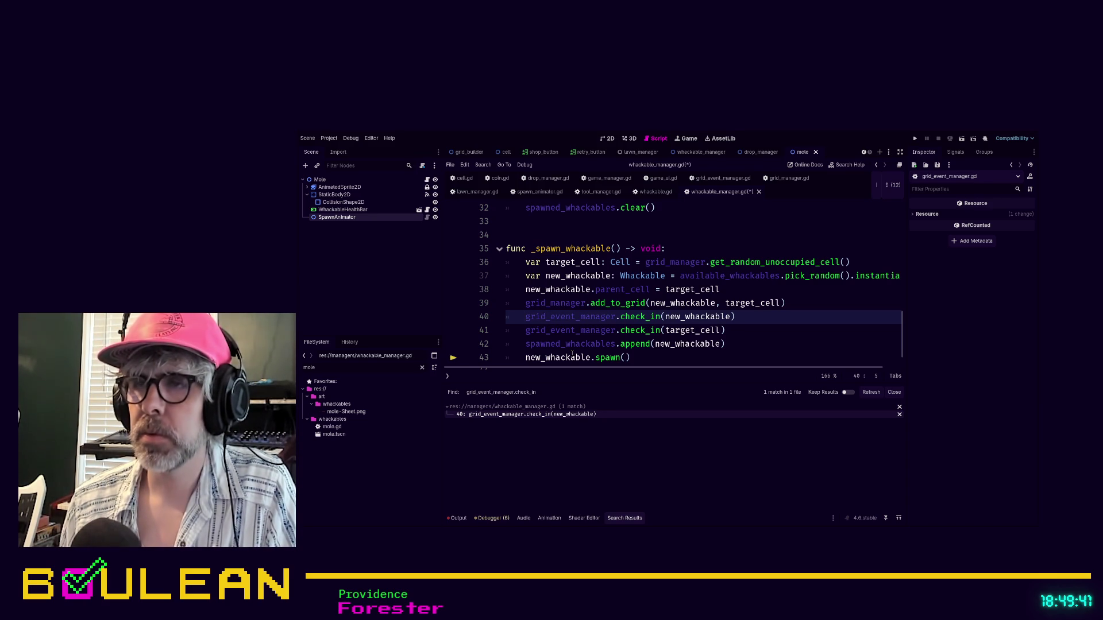
click(737, 325)
key(ctrl+s)
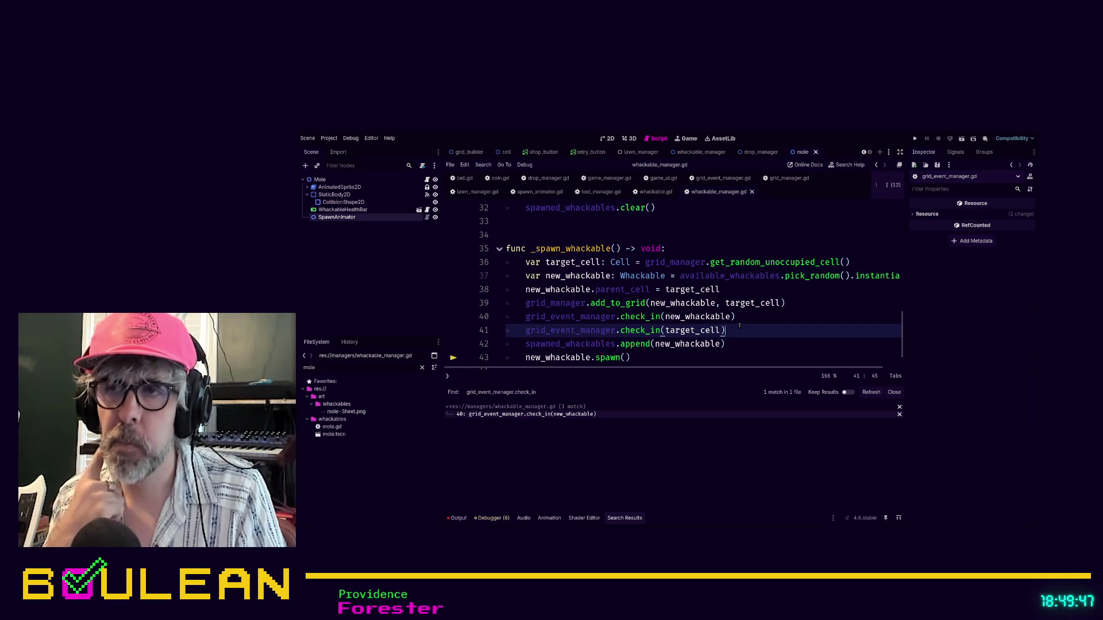
key(F5)
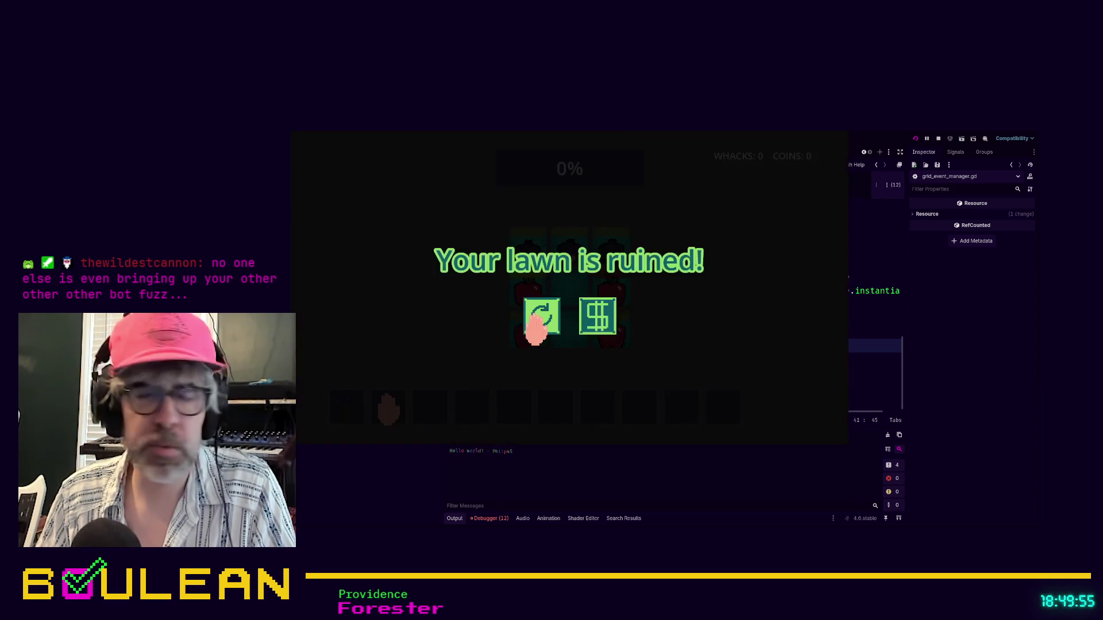
- Restart the game from the 'Your lawn is ruined!' screen, then quit back to the editor
click(540, 317)
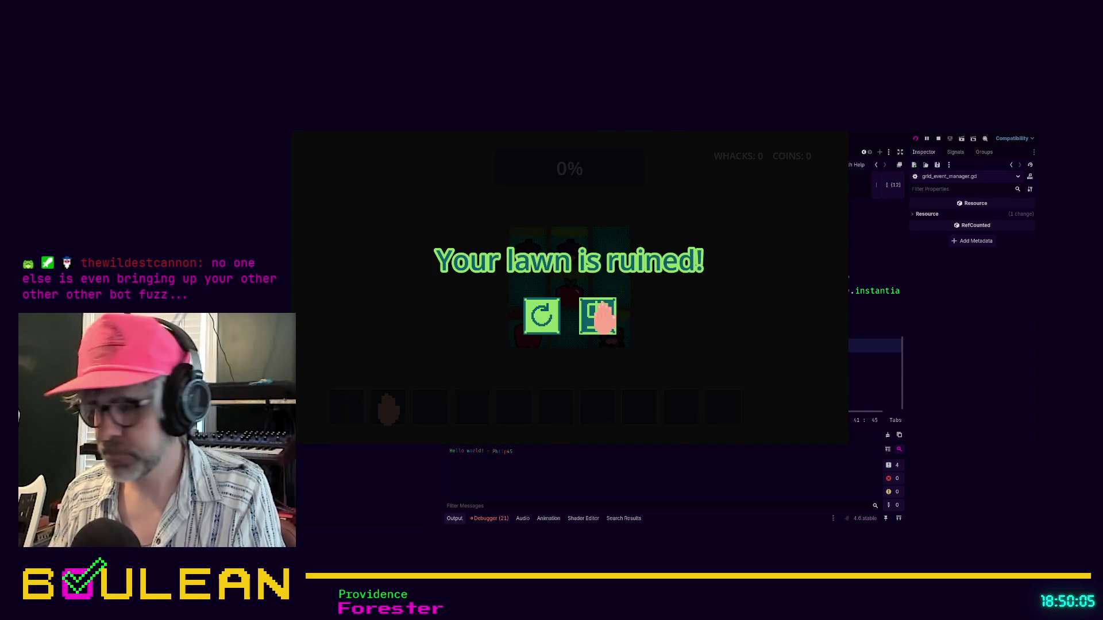
click(601, 316)
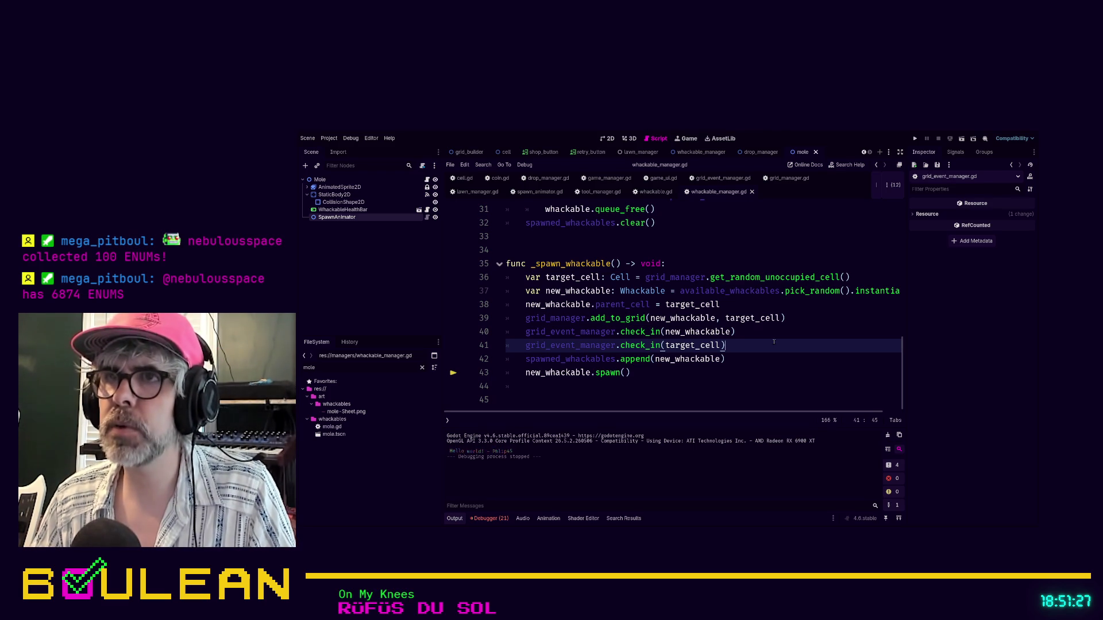
- Review check_in in grid_event_manager.gd, then go to the whackable_clicked signal definition in cell.gd
click(701, 179)
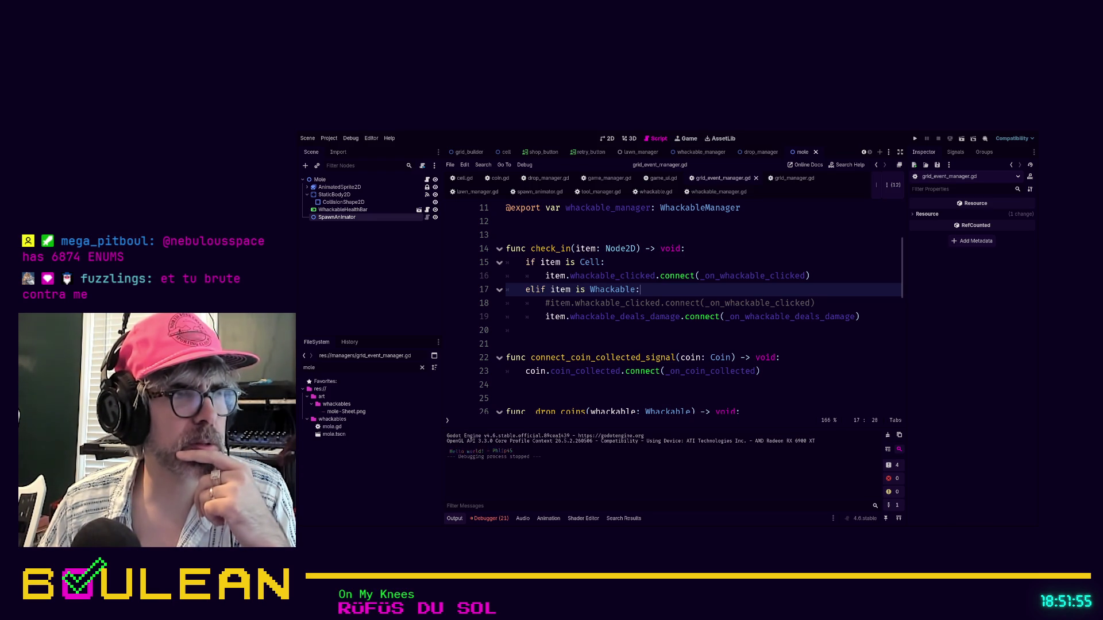
click(592, 344)
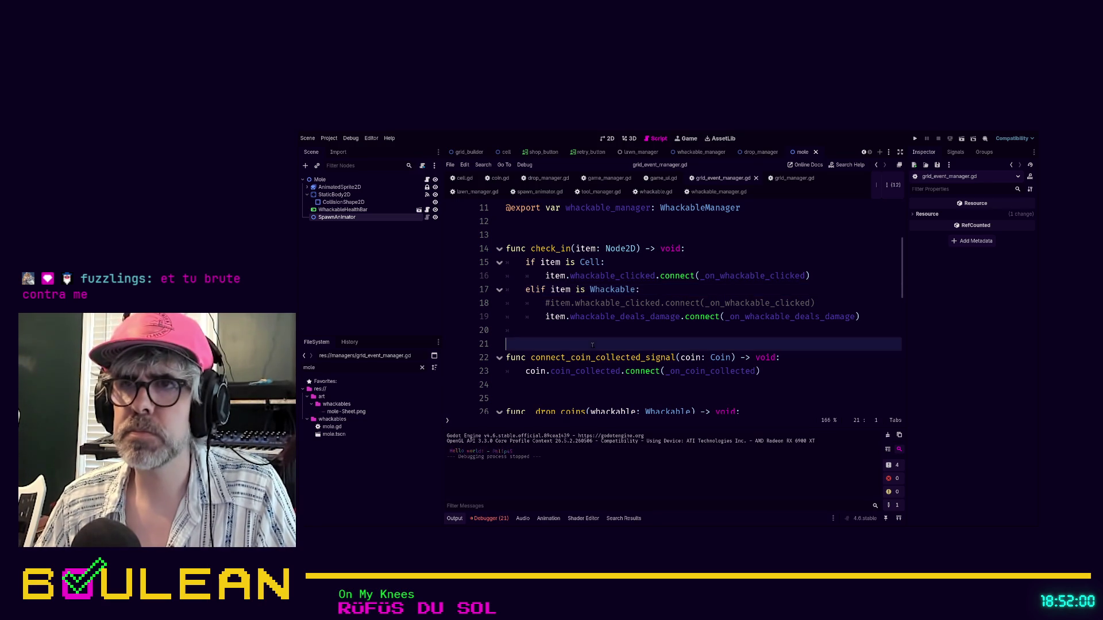
ctrl+click(585, 278)
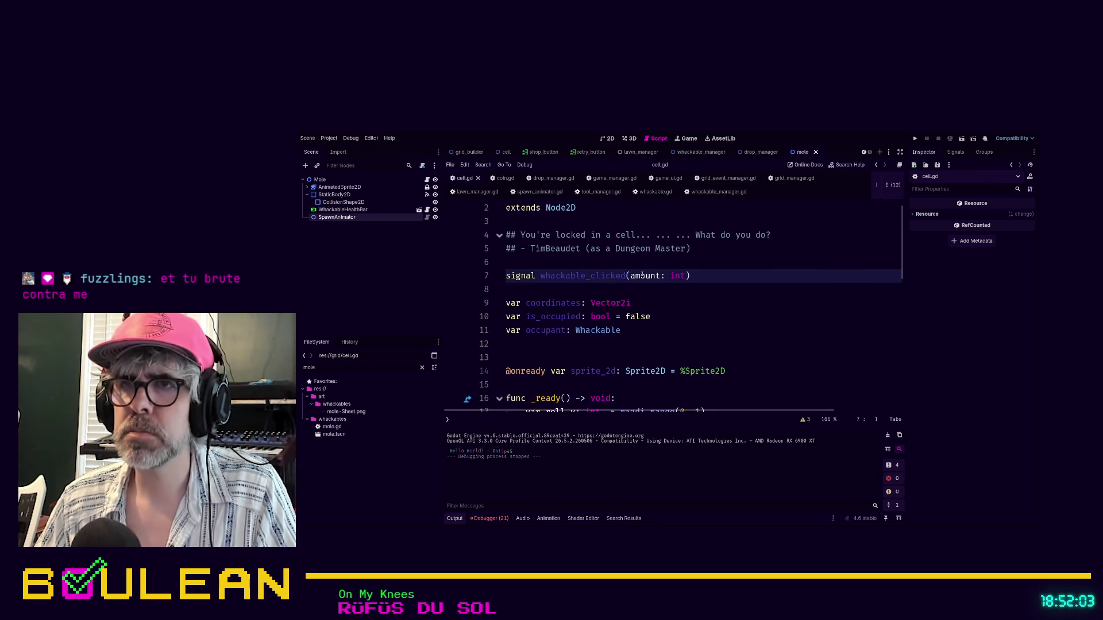
- Search the project for the whackable_clicked signal declaration and go to it in cell.gd
scroll(642, 276, down, 7)
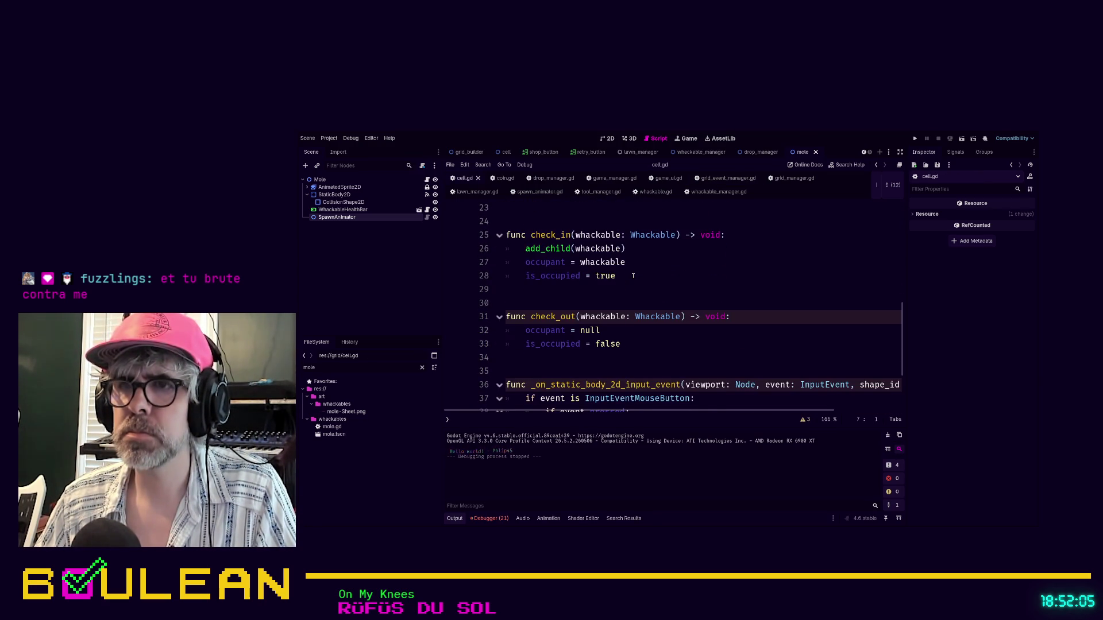
scroll(633, 276, down, 1)
scroll(633, 275, down, 1)
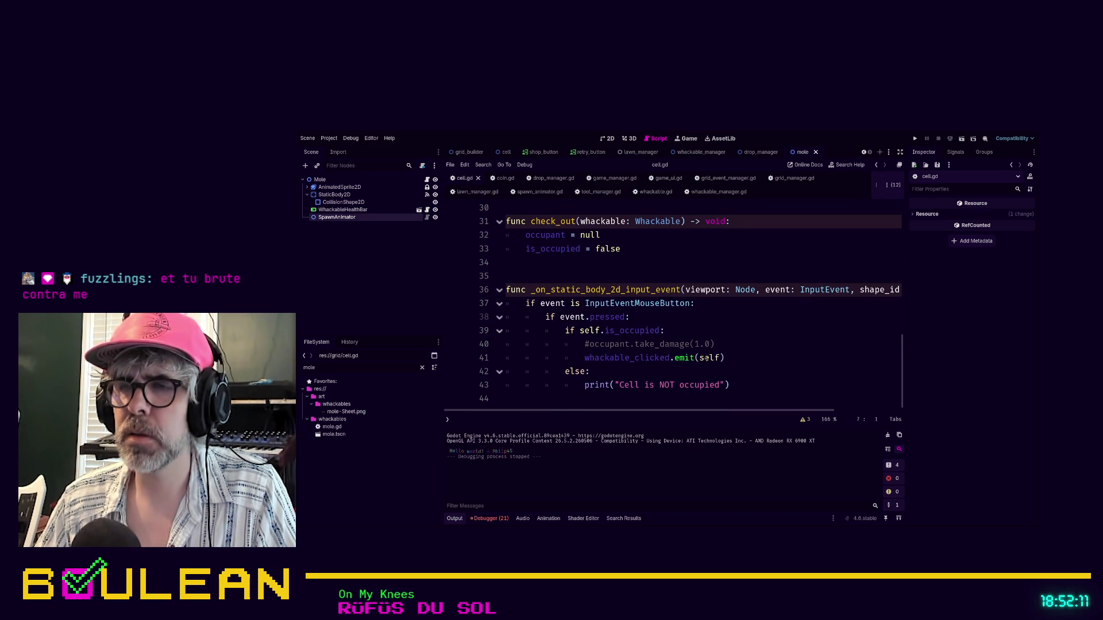
scroll(706, 358, up, 10)
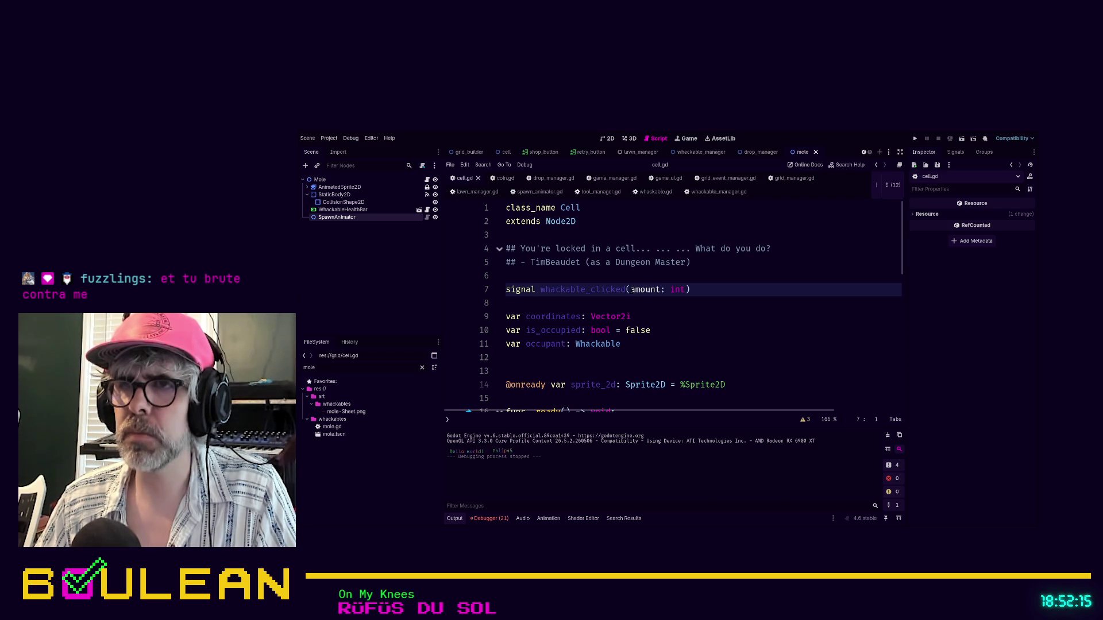
click(692, 320)
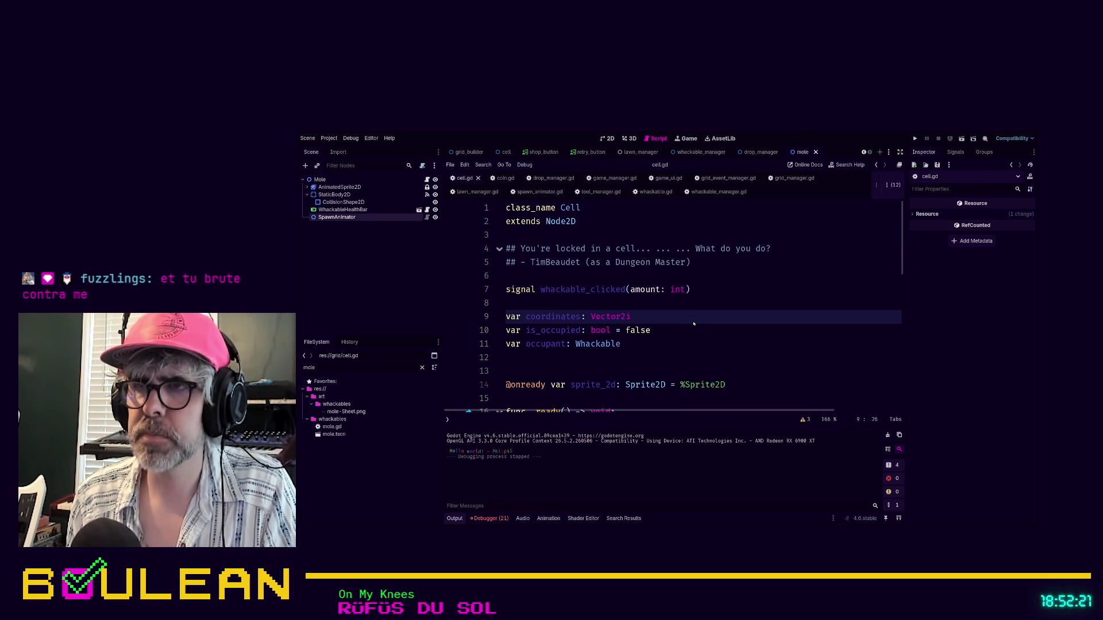
key(ctrl+shift+f)
key(Return)
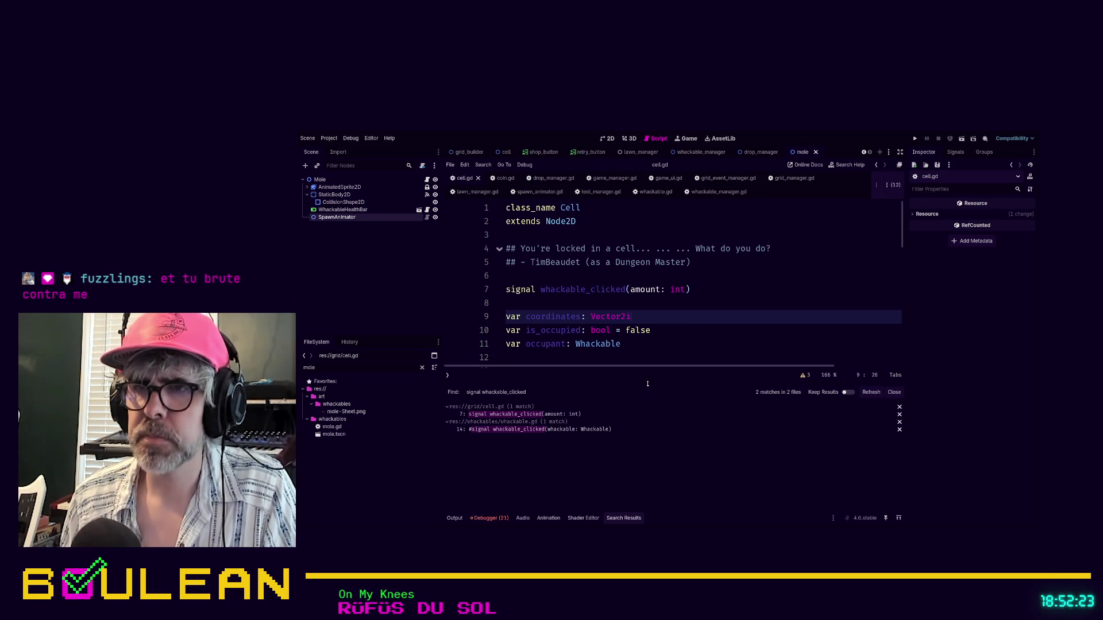
key(Up)
key(Up)
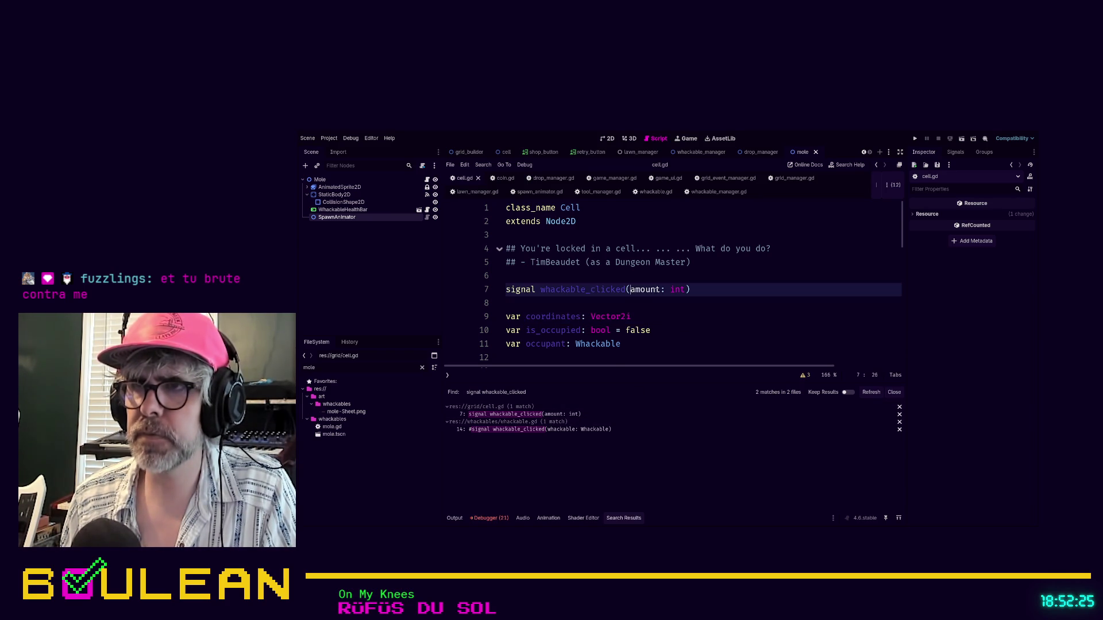
- Change the signal's parameter from 'amount: int' to 'whackable: Whackable'
shift+click(685, 289)
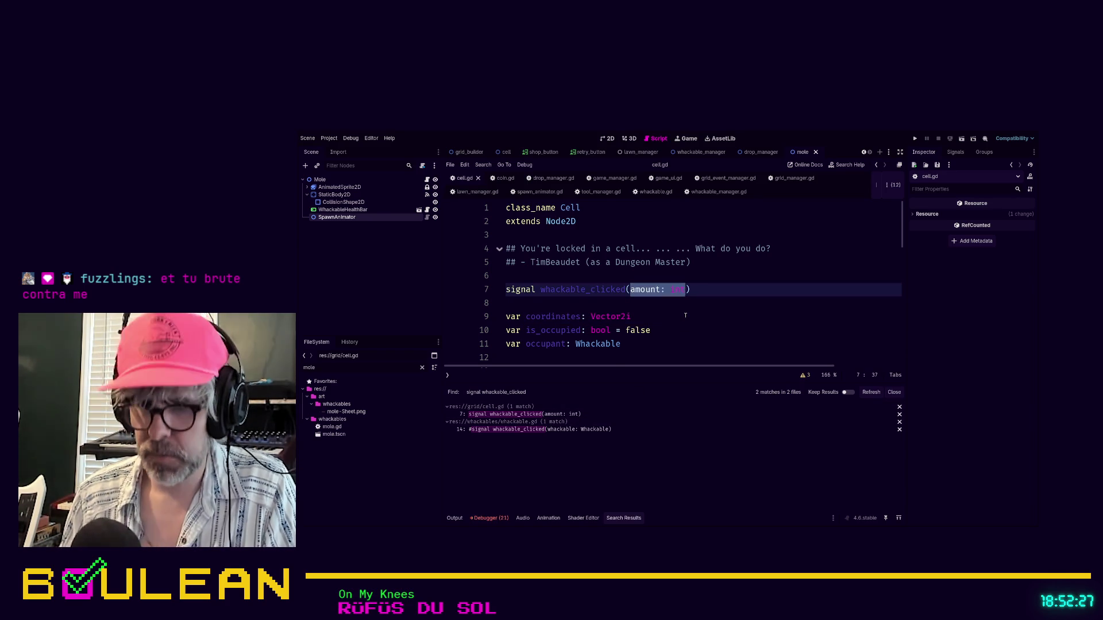
text(self: Whackable)
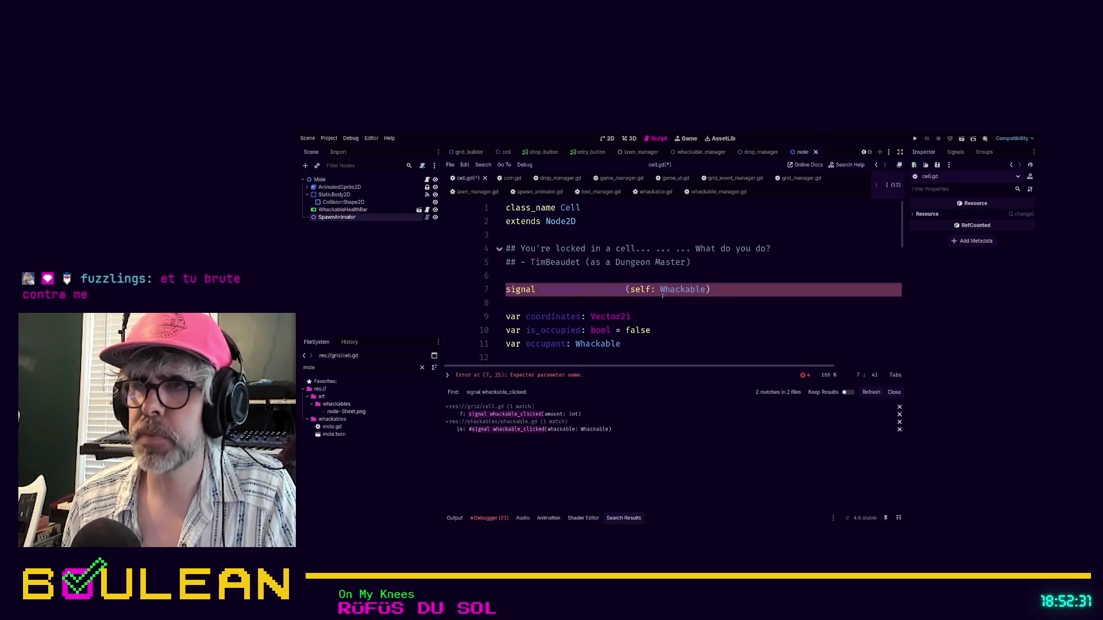
double_click(639, 289)
text(whackable)
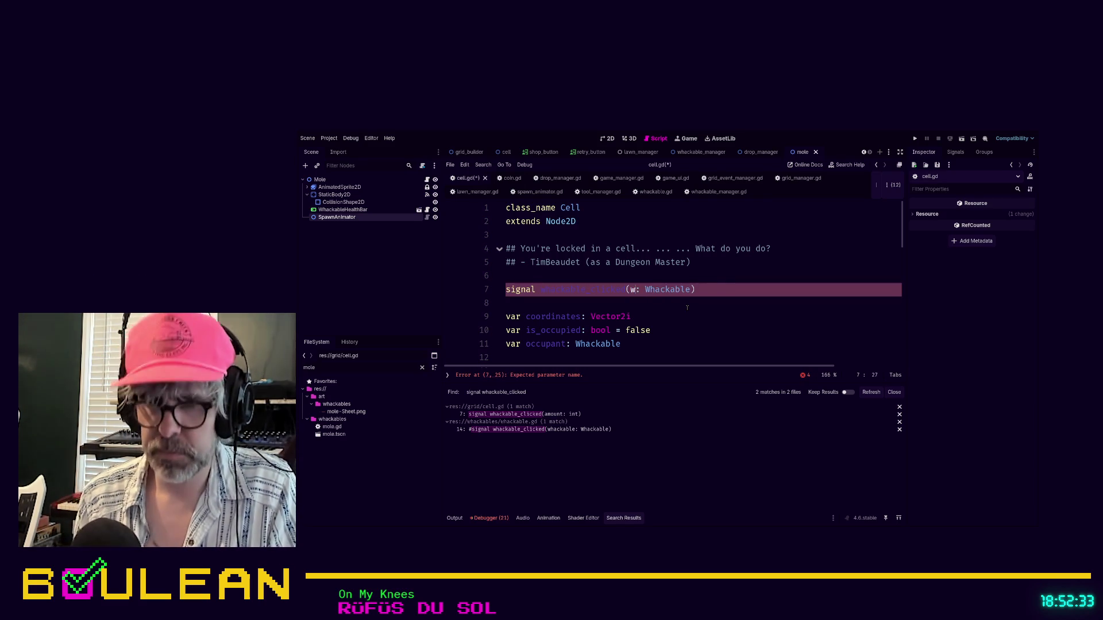
- Save cell.gd and run the game with F5, bringing its window forward
scroll(747, 310, down, 10)
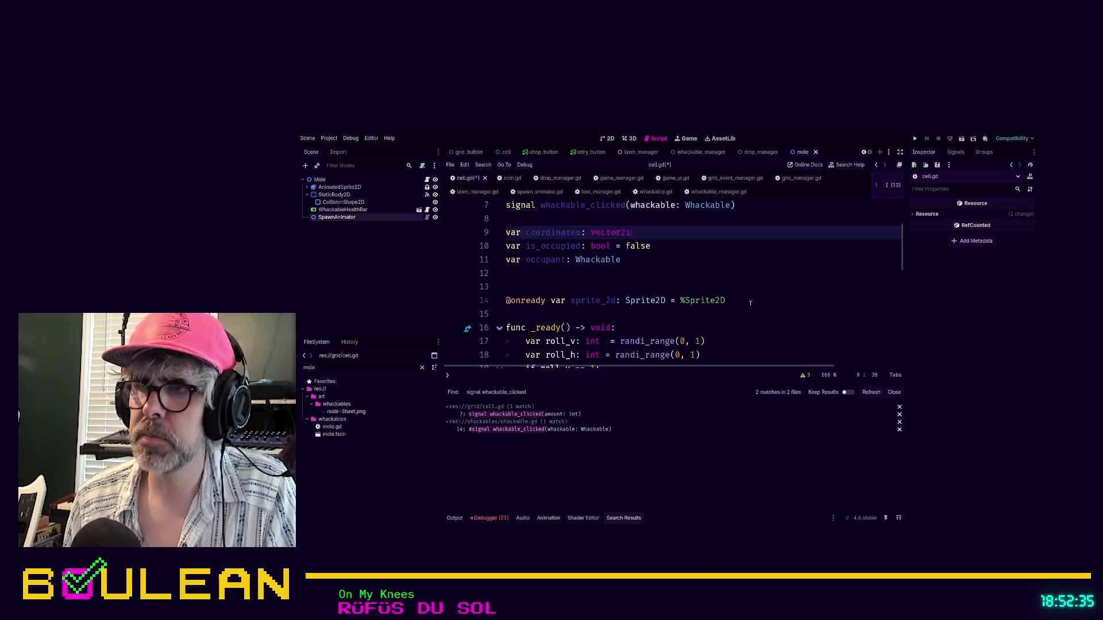
click(773, 303)
key(F5)
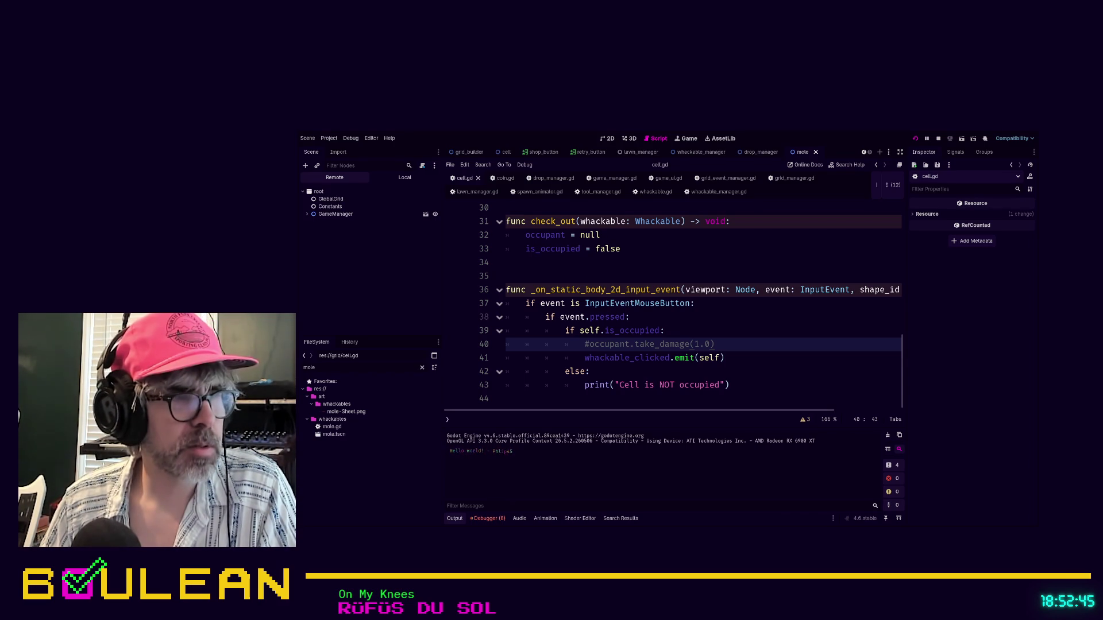
key(alt+Tab)
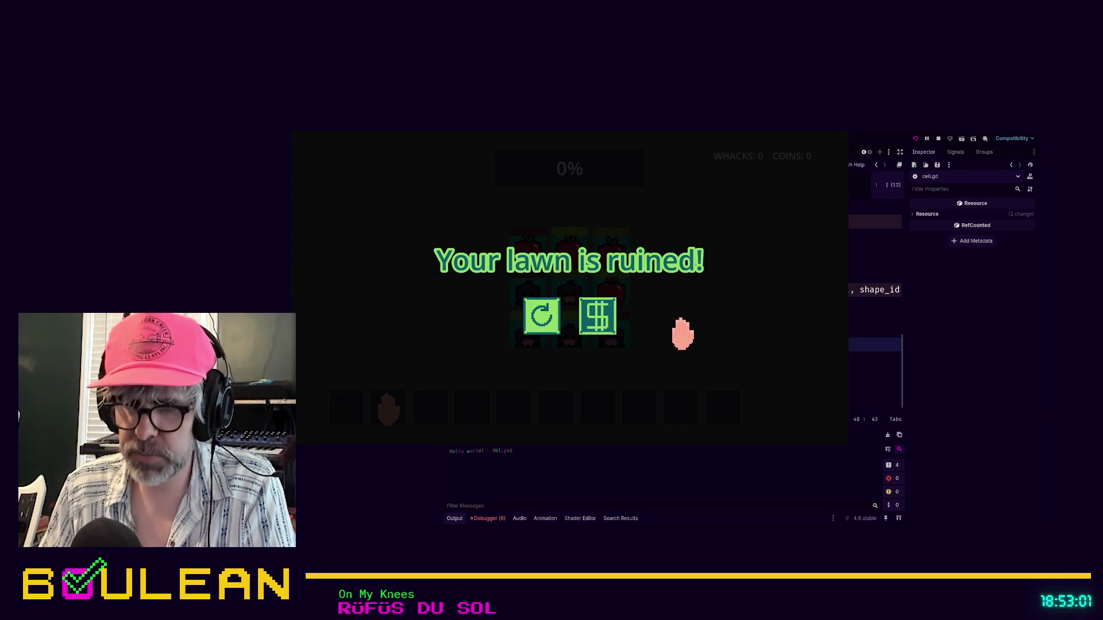
- Stop the running game with F8 once the lawn is ruined
key(F8)
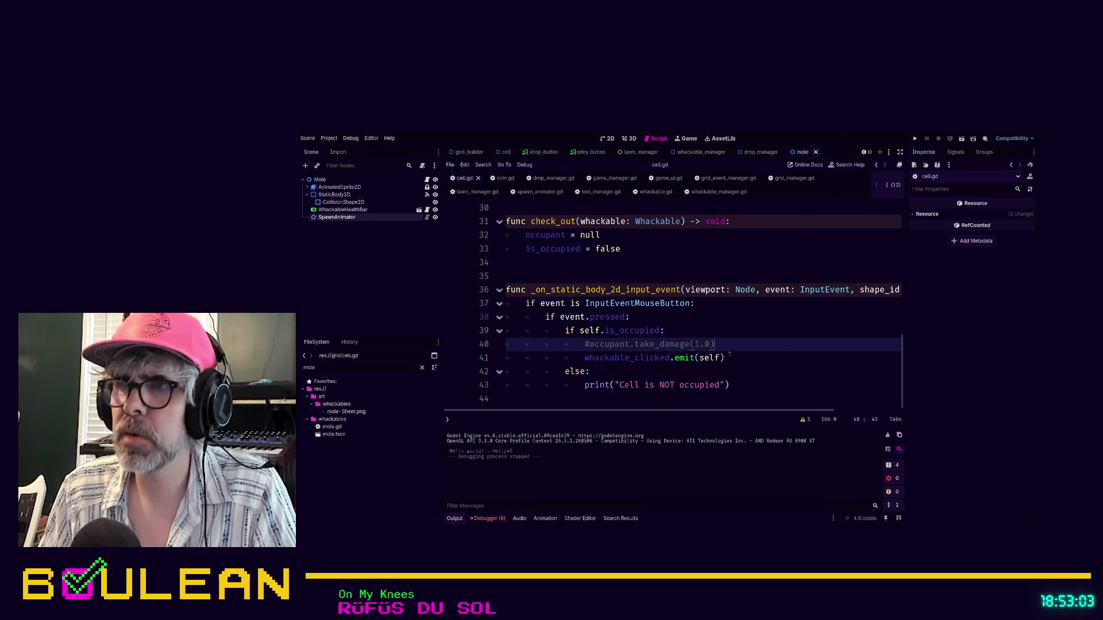
- Make the click handler emit occupant instead of self, delete the commented take_damage line, and save
double_click(702, 357)
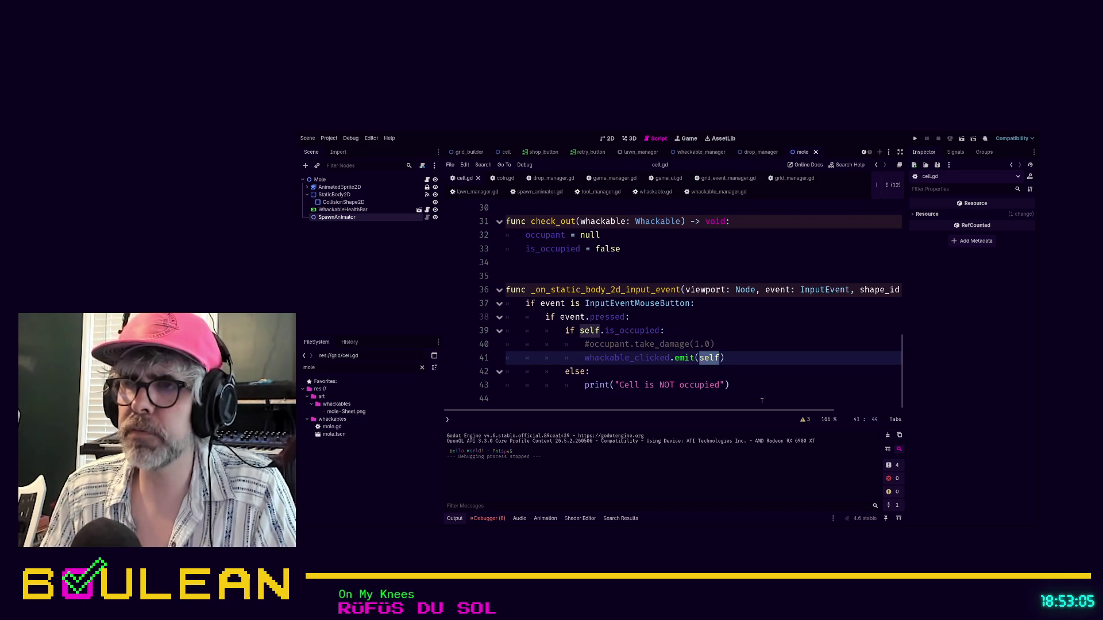
text(occup)
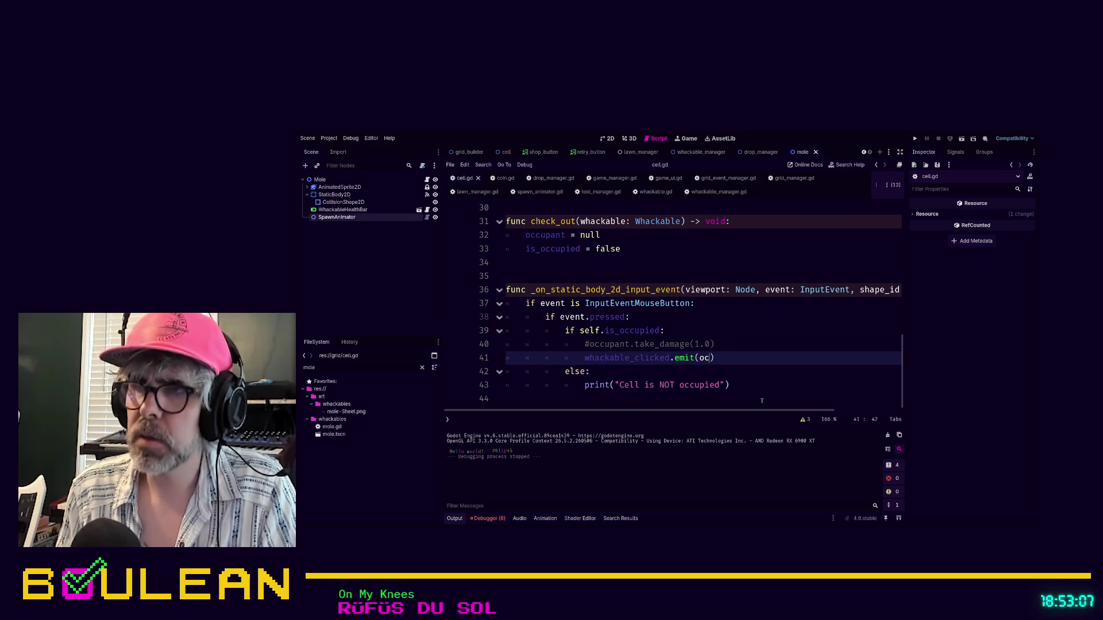
key(Return)
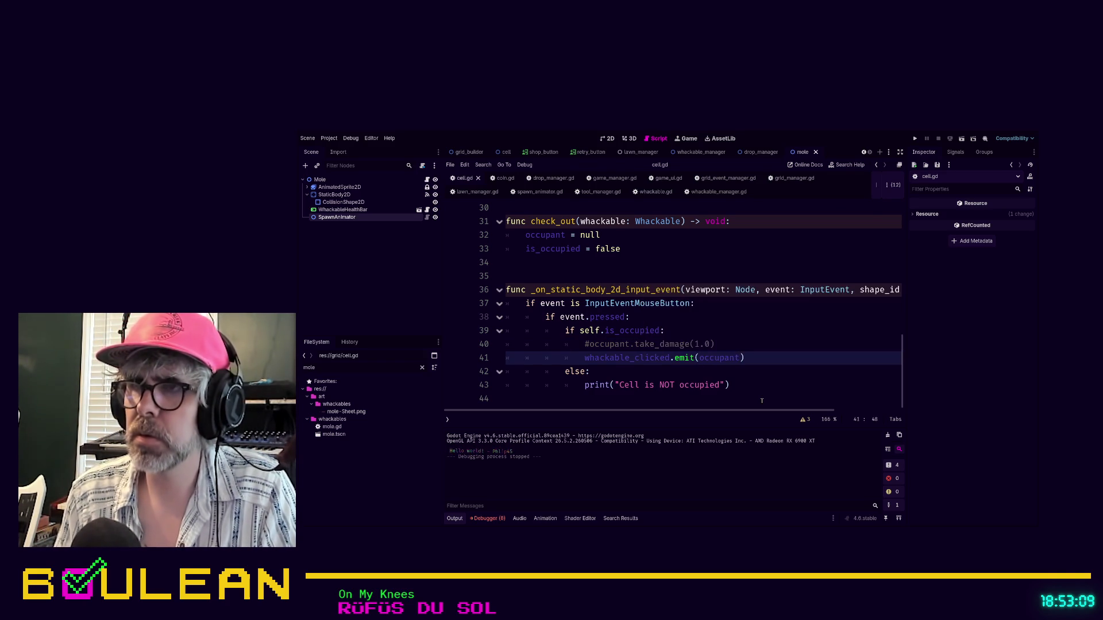
click(778, 389)
click(763, 349)
key(shift+Home)
key(BackSpace)
key(BackSpace)
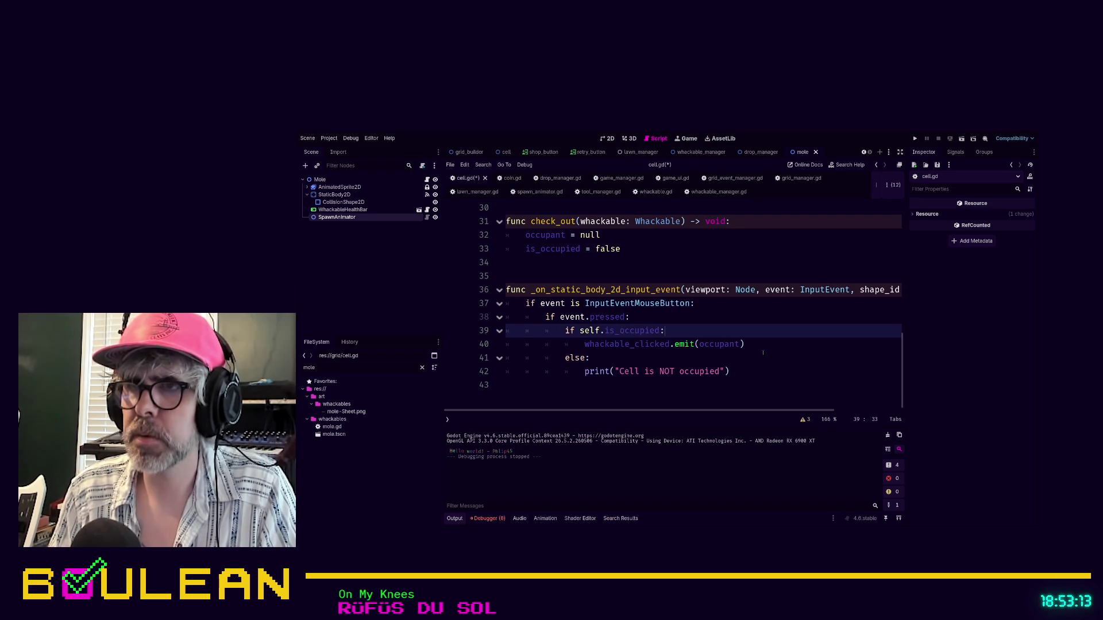
key(ctrl+s)
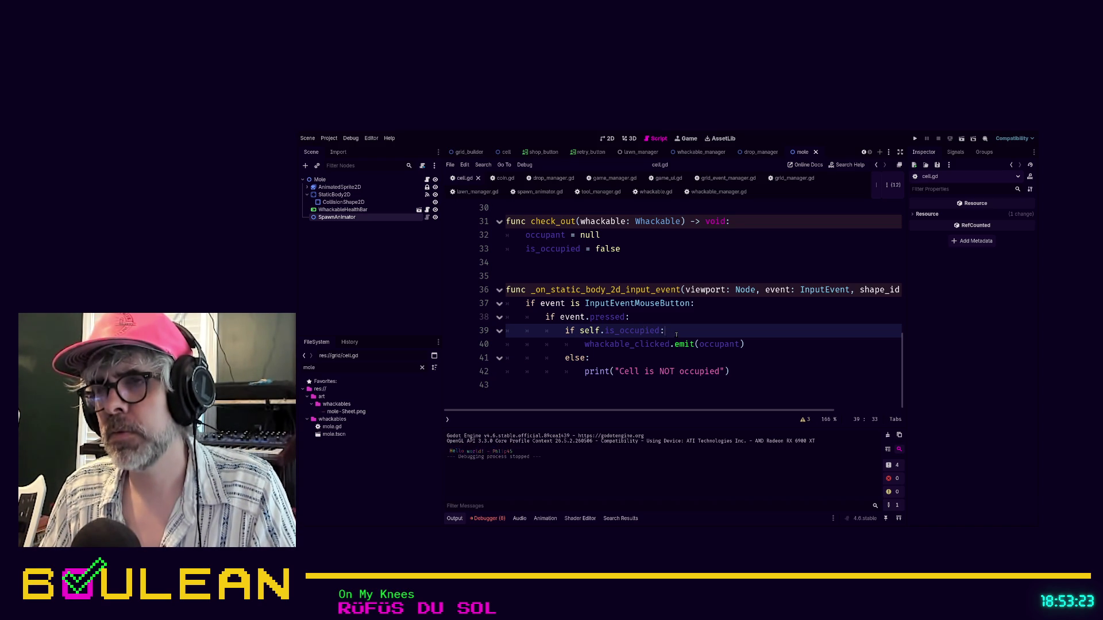
- Change the condition to 'if occupant != null:' and relaunch the game
drag(660, 331, 580, 331)
text(occ:)
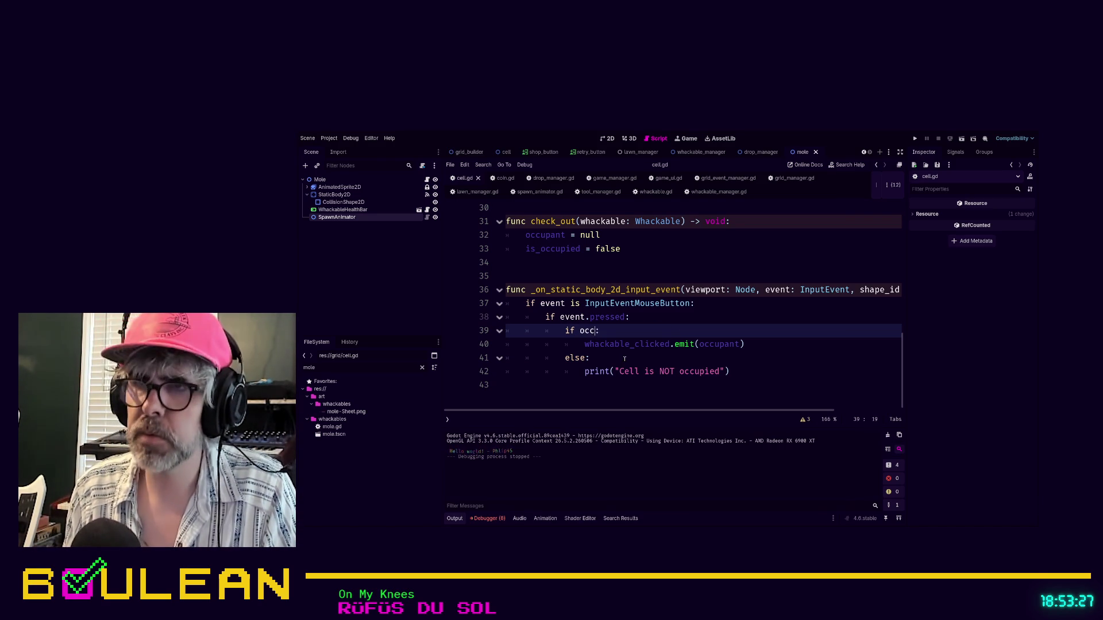
key(Return)
text(!= null)
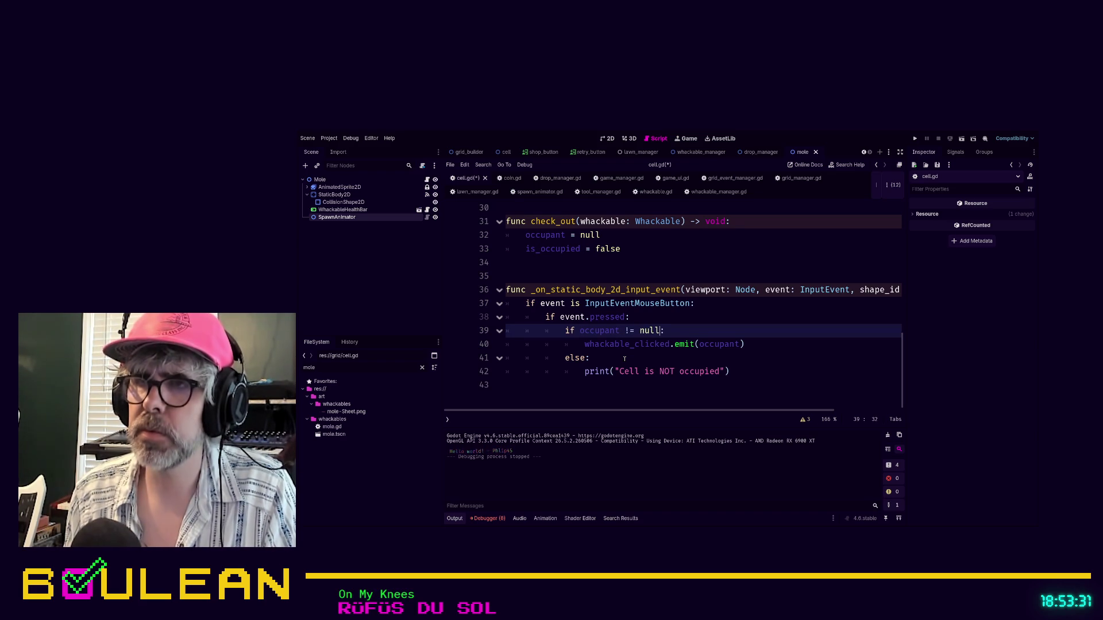
click(657, 356)
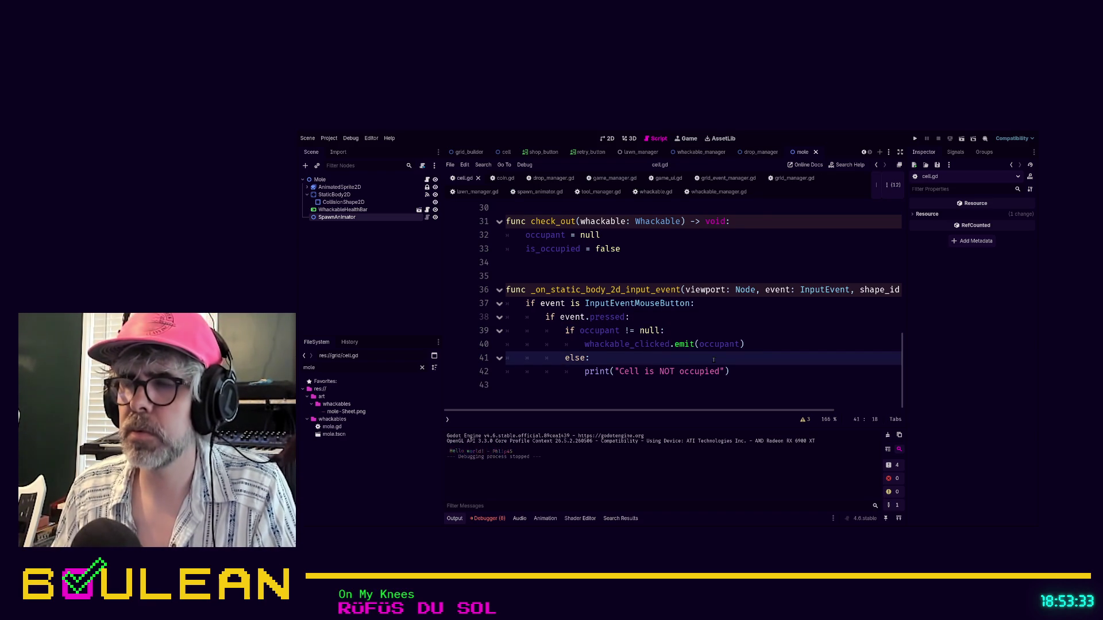
key(F5)
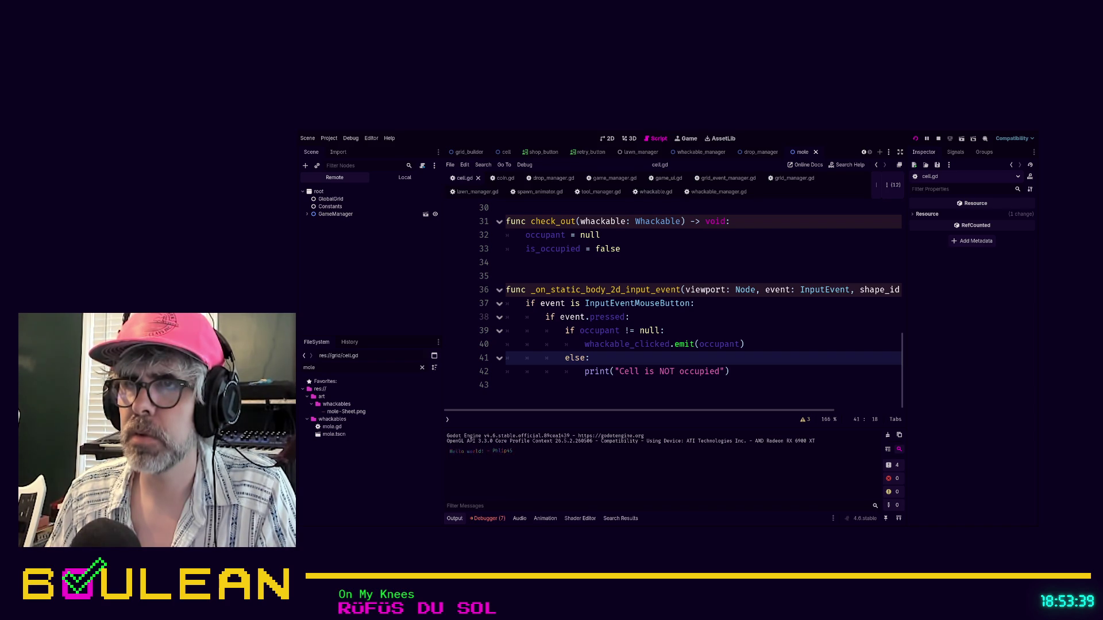
key(alt+Tab)
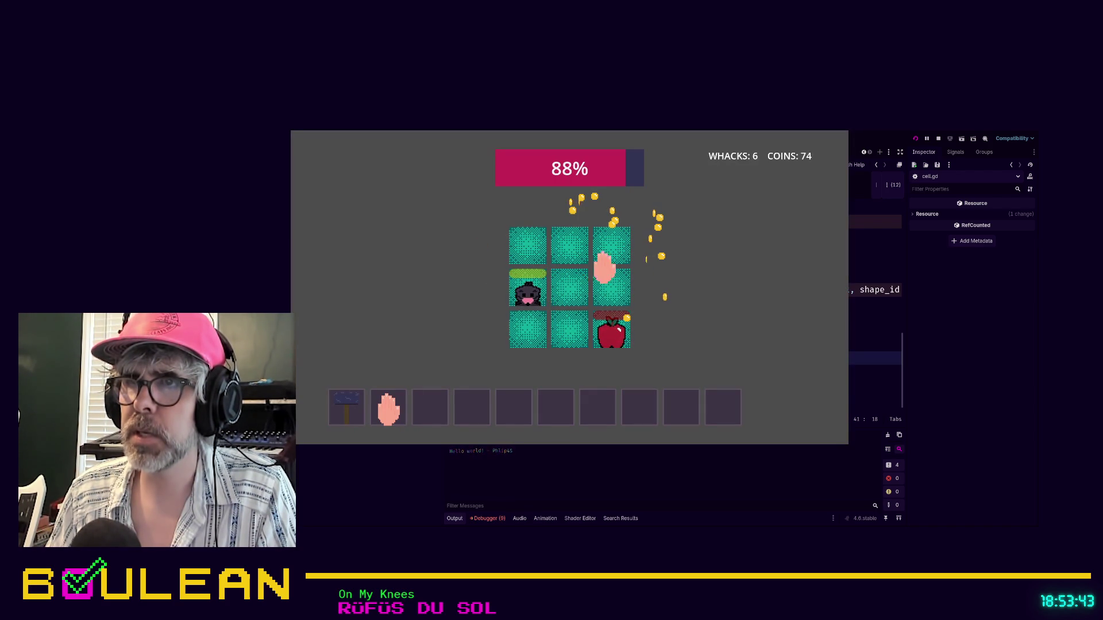
- Whack a mole and an apple, stop the game at 8 whacks and 81 coins, then open grid_event_manager.gd
click(526, 287)
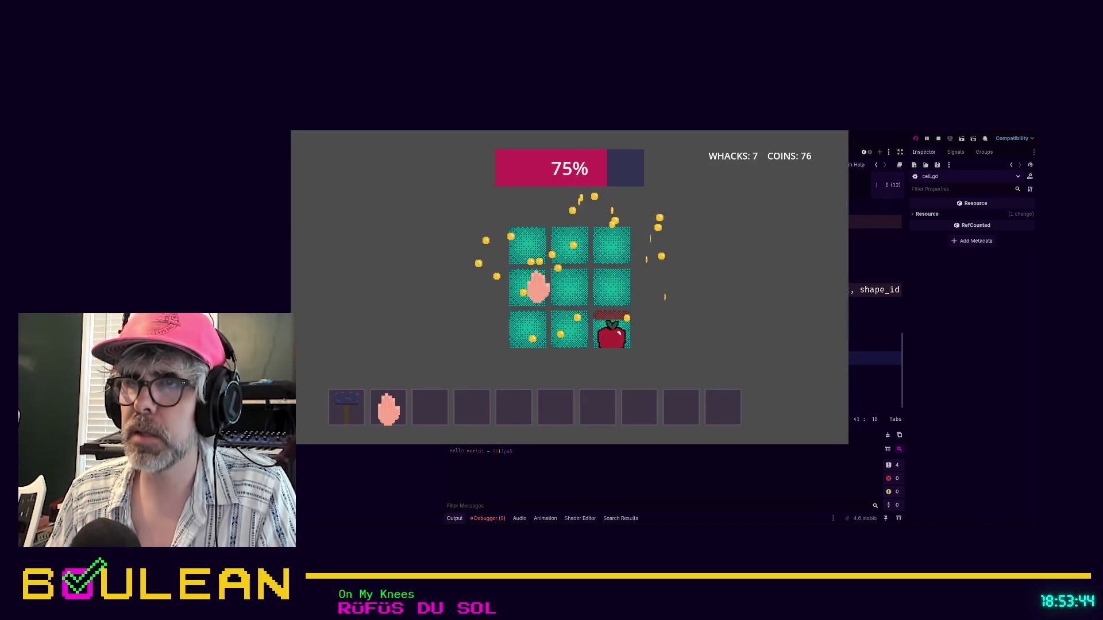
click(613, 330)
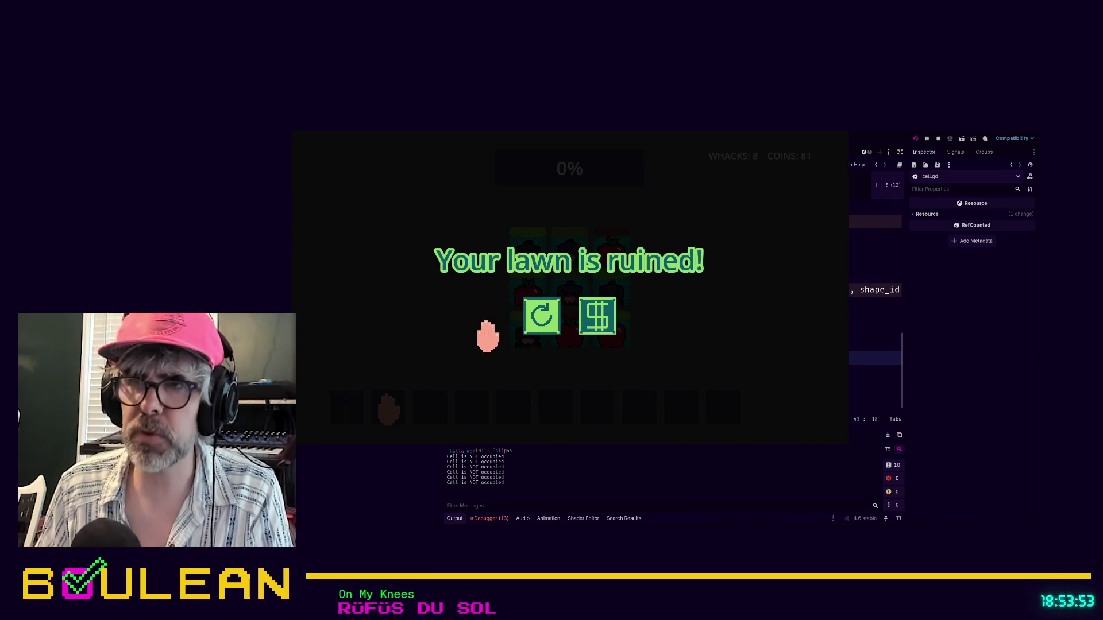
key(F8)
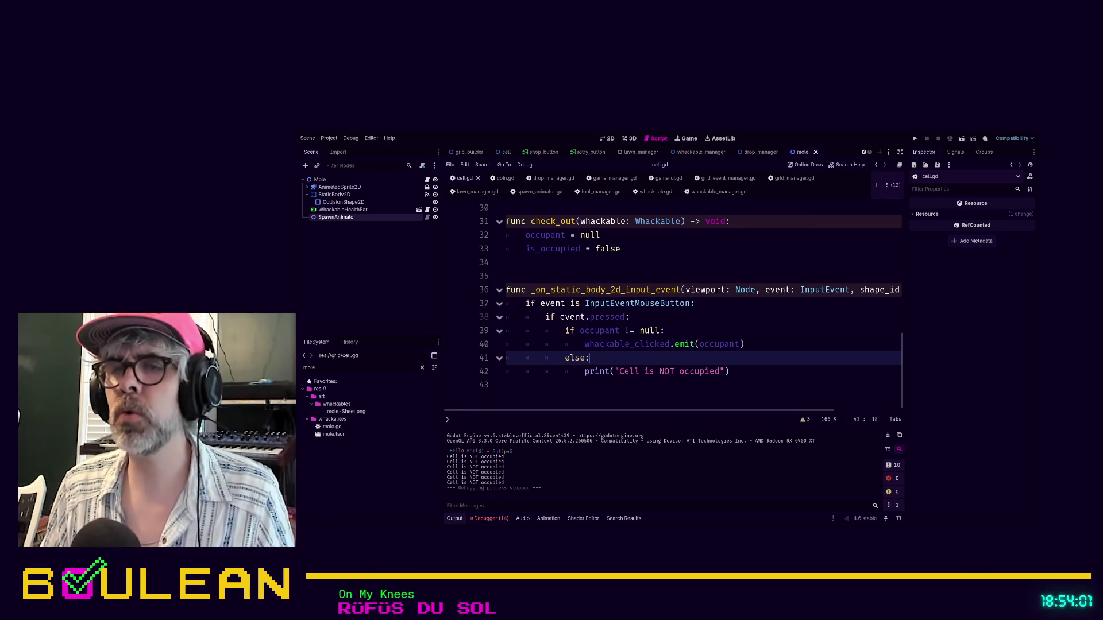
click(706, 180)
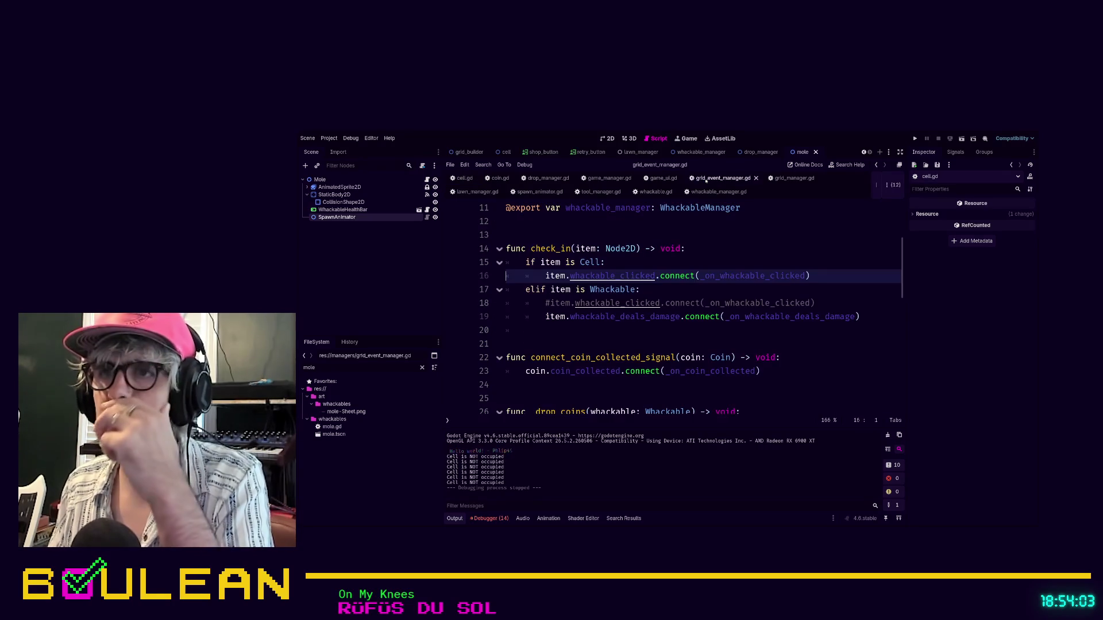
- Open grid_manager.gd and search the project for 'signal whackable_clicked', finding 2 matches in 2 files
scroll(702, 312, up, 1)
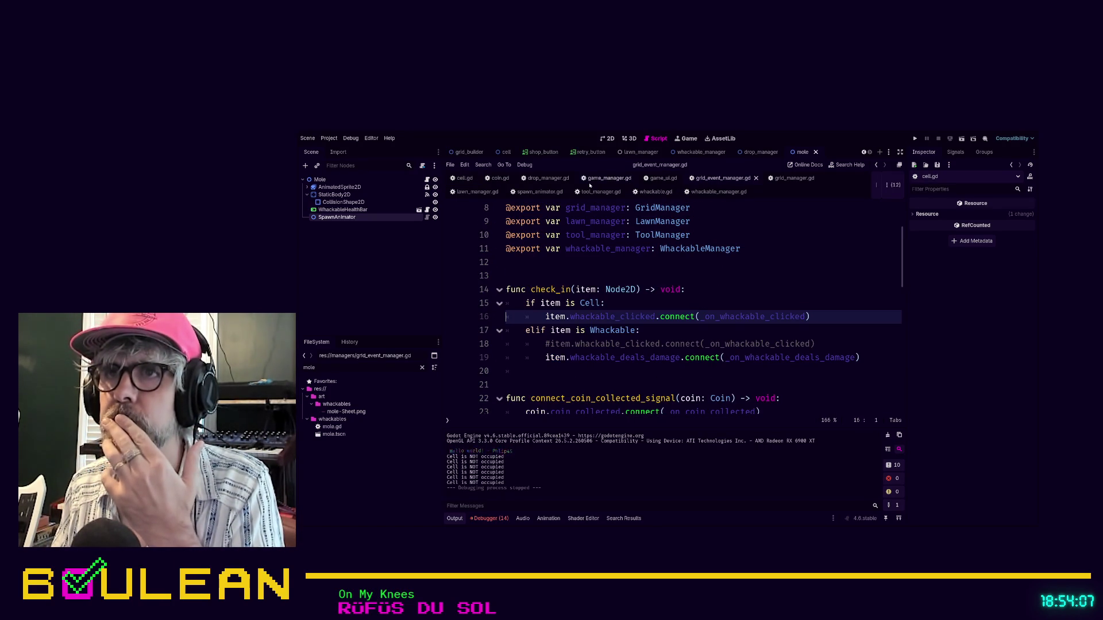
click(784, 179)
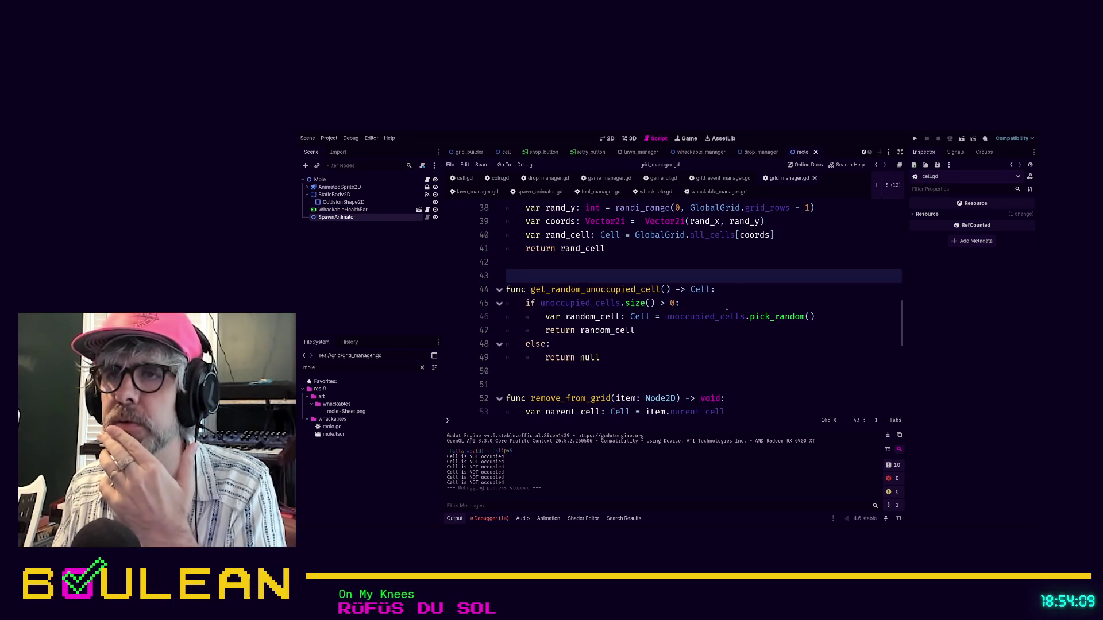
scroll(715, 329, up, 4)
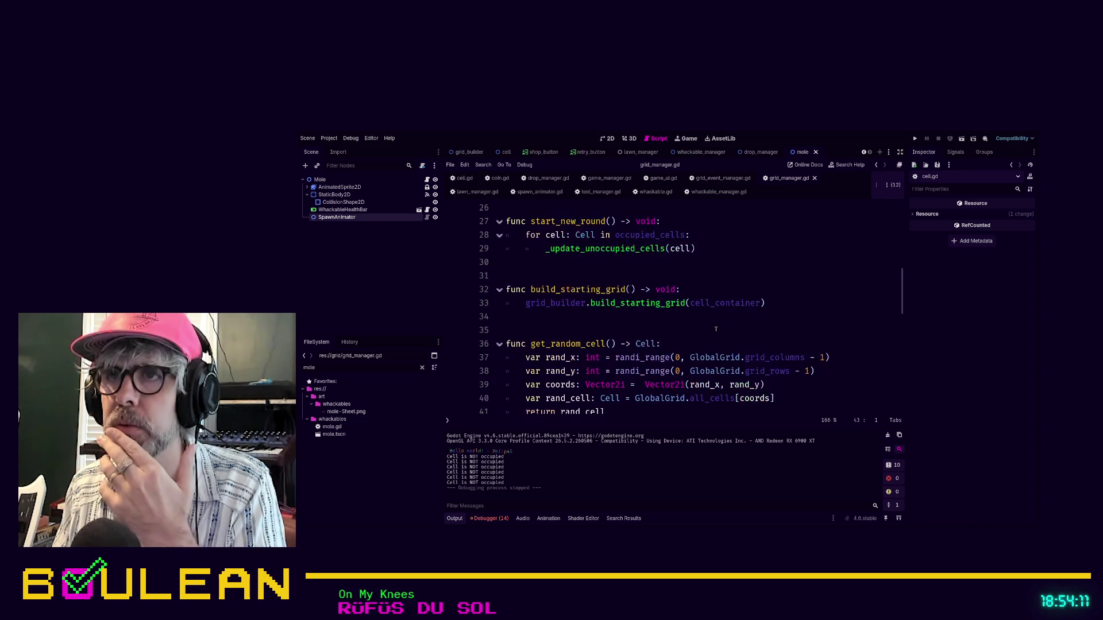
click(702, 328)
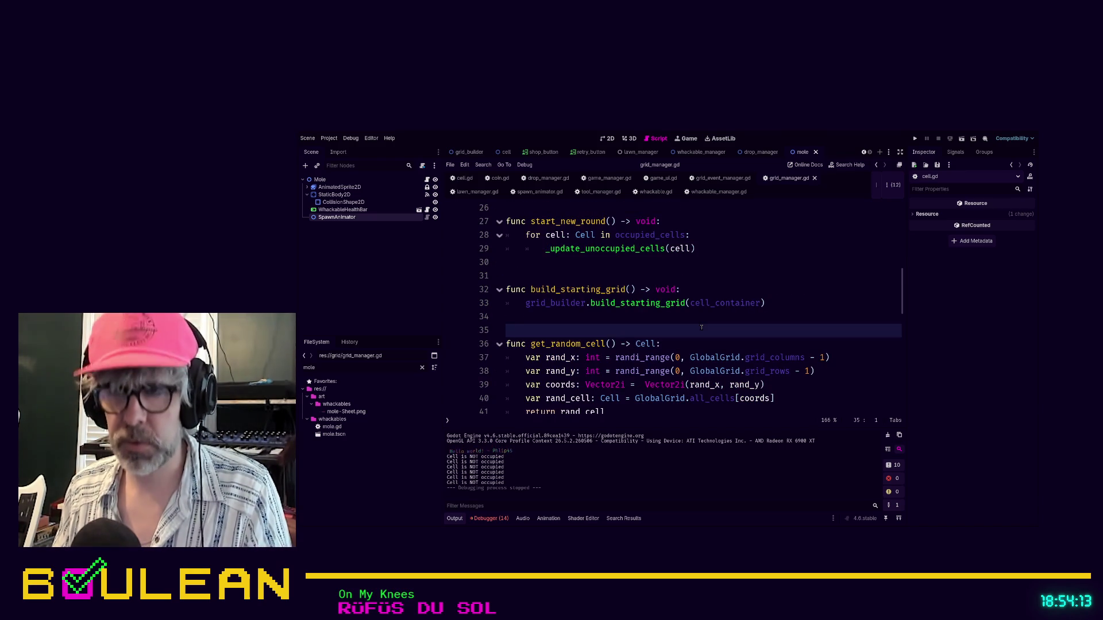
key(ctrl+shift+f)
key(Return)
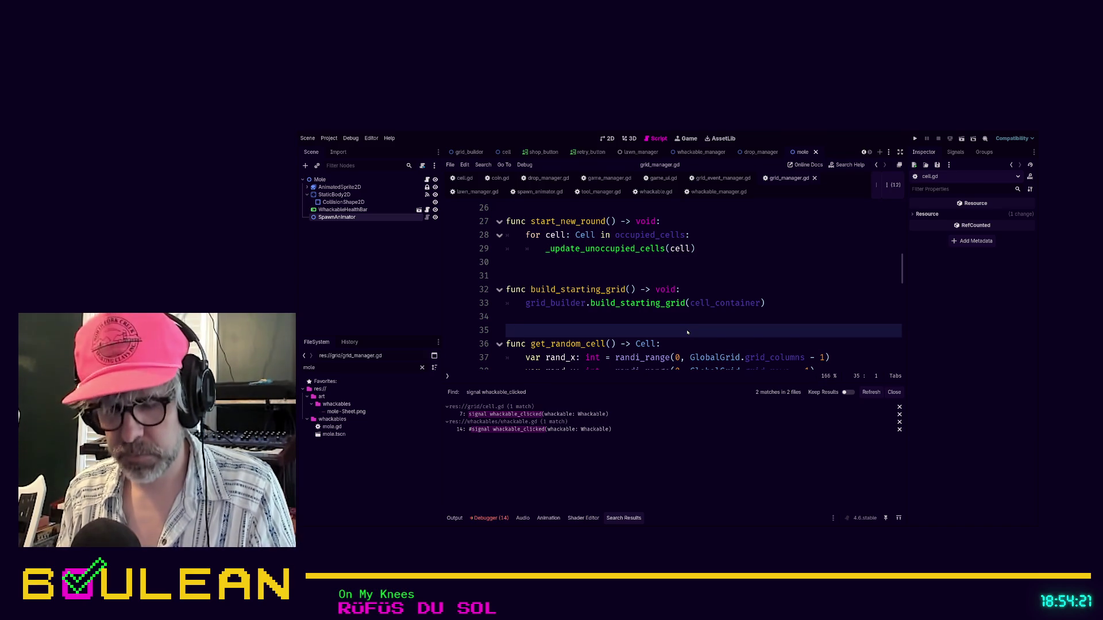
- Find 'manager.check_in' and comment out the check_in(target_cell) line in whackable_manager.gd, then save
key(Return)
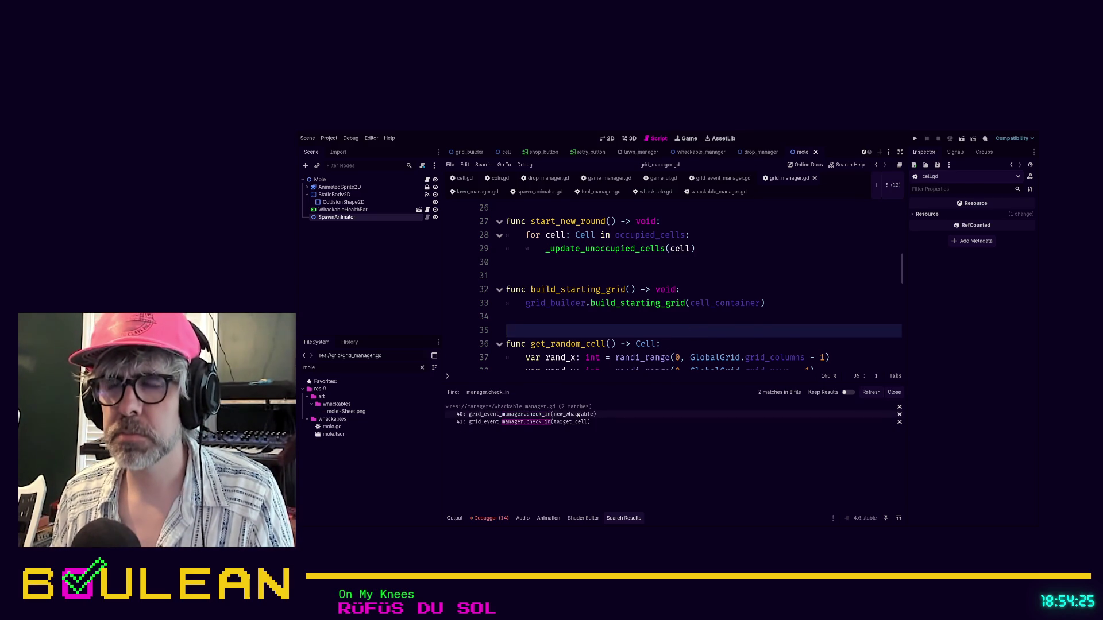
click(578, 414)
scroll(620, 299, down, 1)
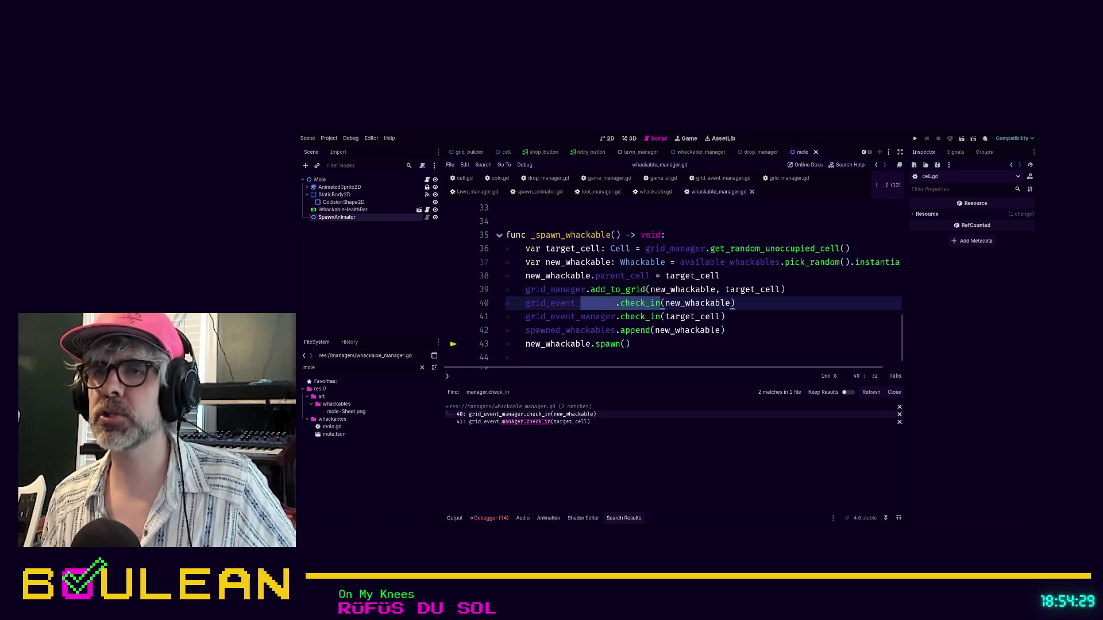
click(740, 316)
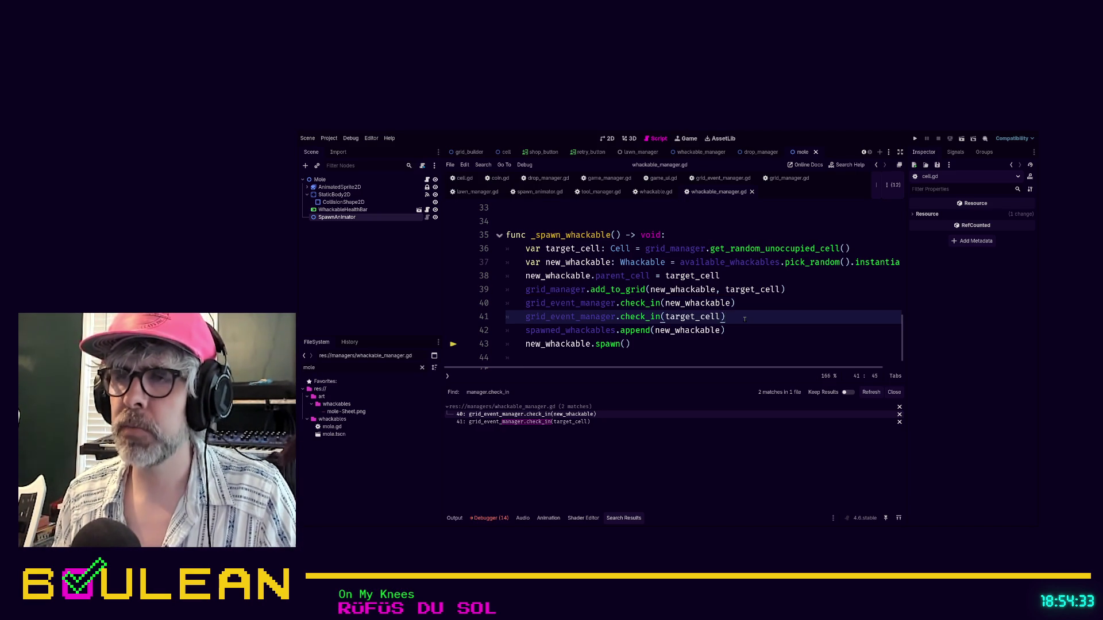
key(shift+Home)
key(shift+Home)
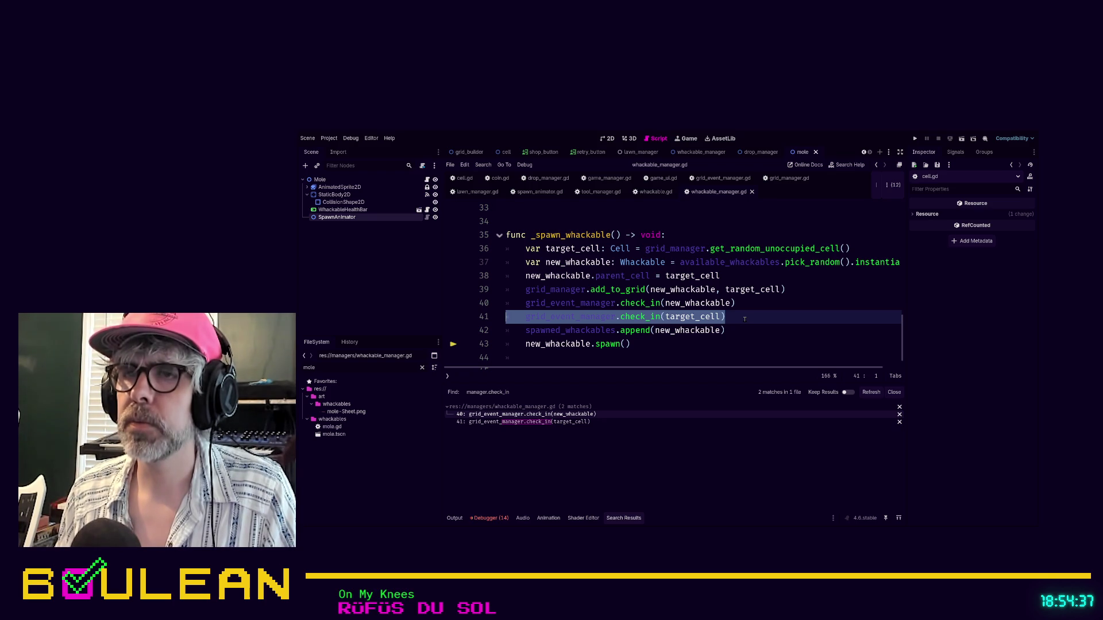
scroll(745, 319, up, 1)
scroll(745, 319, down, 1)
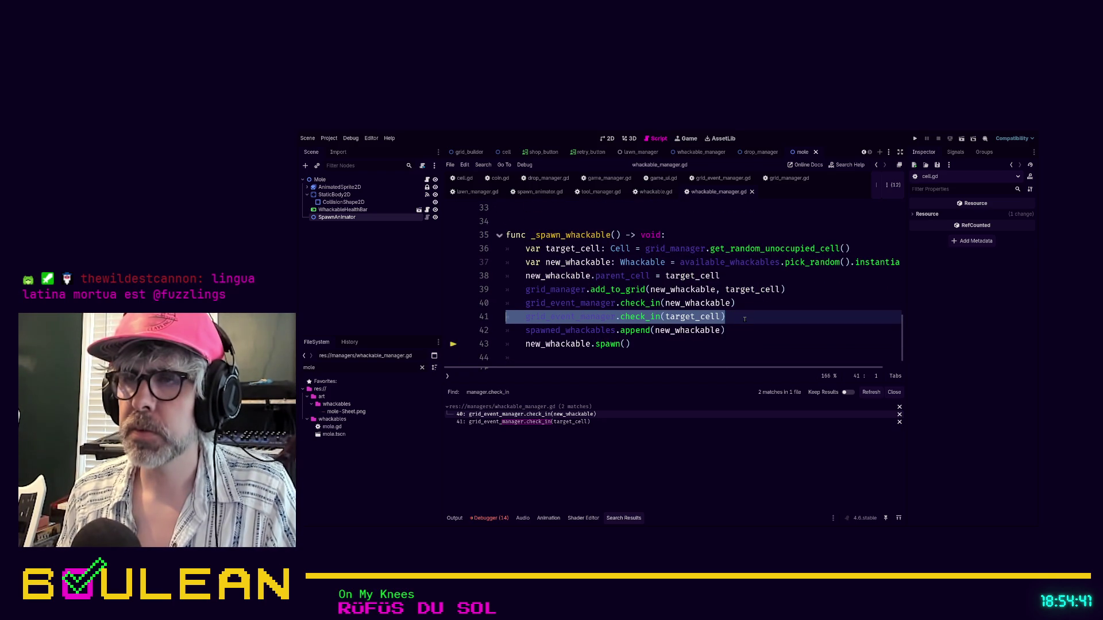
key(ctrl+k)
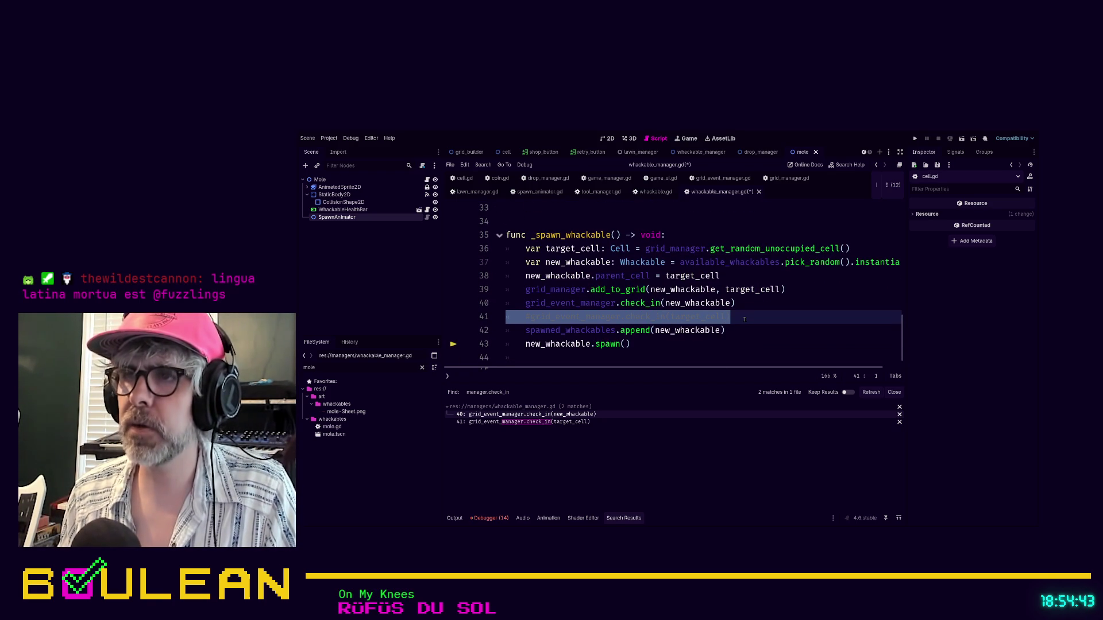
key(ctrl+k)
key(ctrl+k)
key(ctrl+s)
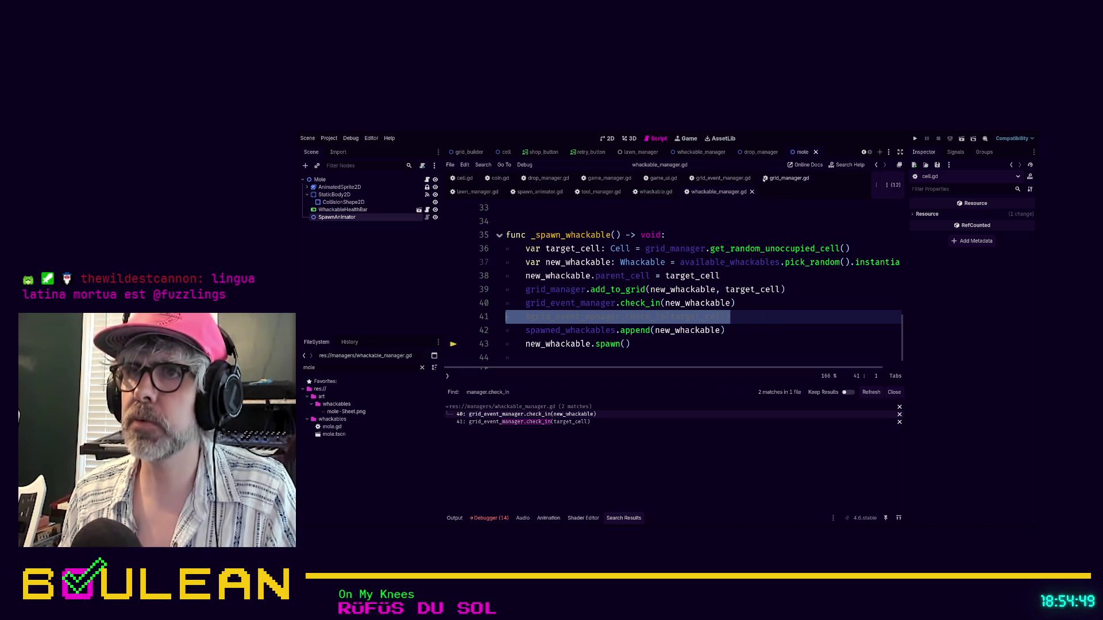
- Jump from grid_manager.gd to the build_starting_grid definition in grid_builder.gd
click(786, 178)
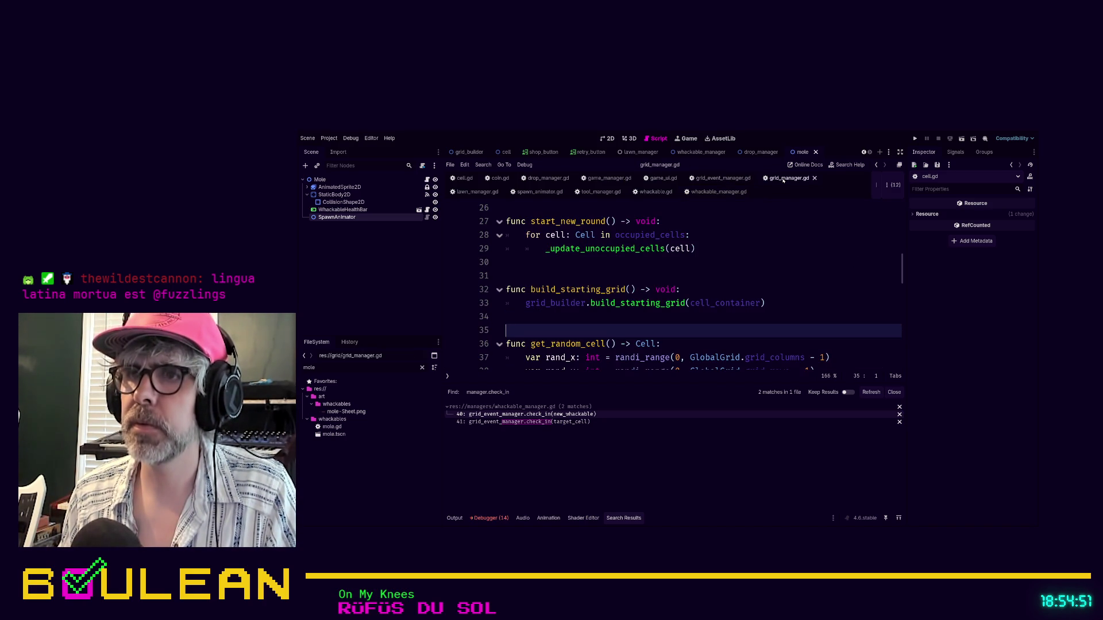
scroll(703, 257, down, 1)
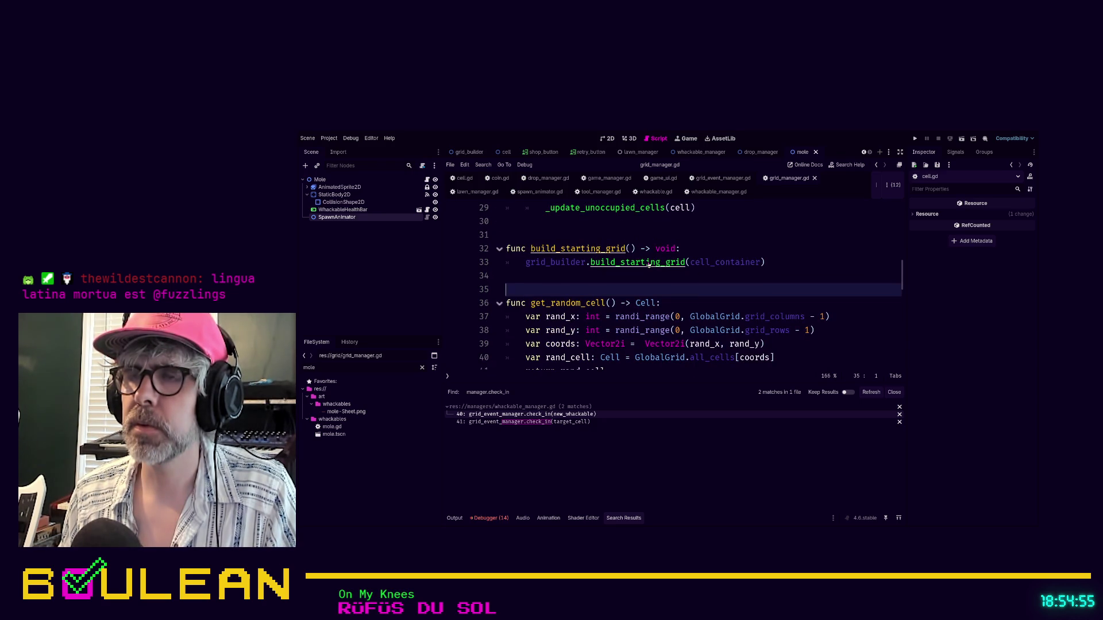
ctrl+click(648, 264)
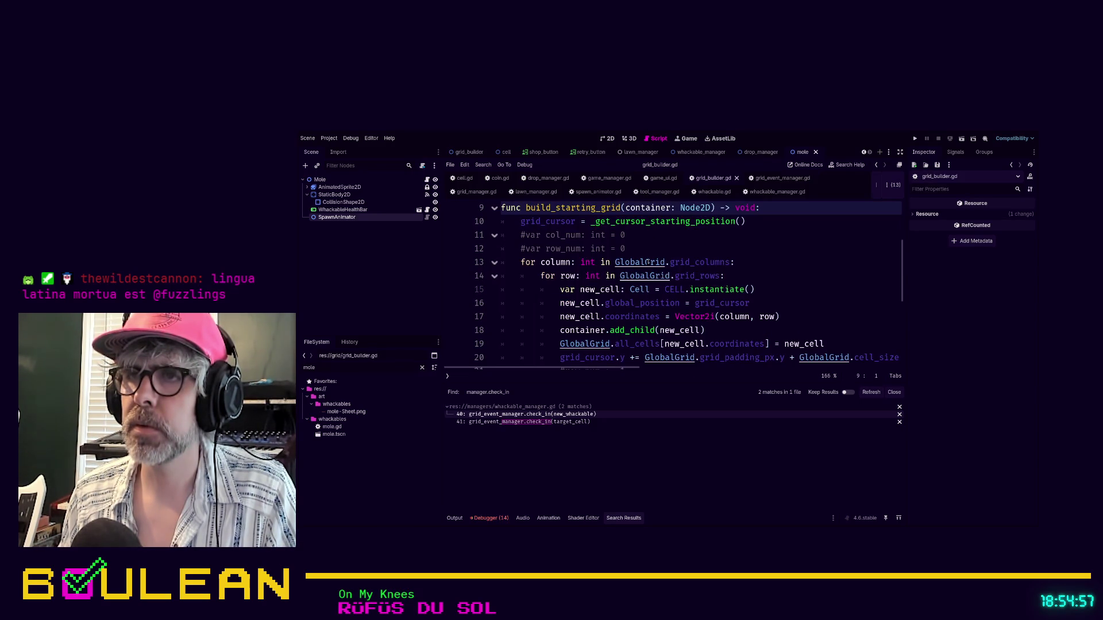
- Find 'add_child' in grid_builder.gd, locating container.add_child(new_cell)
scroll(760, 245, down, 3)
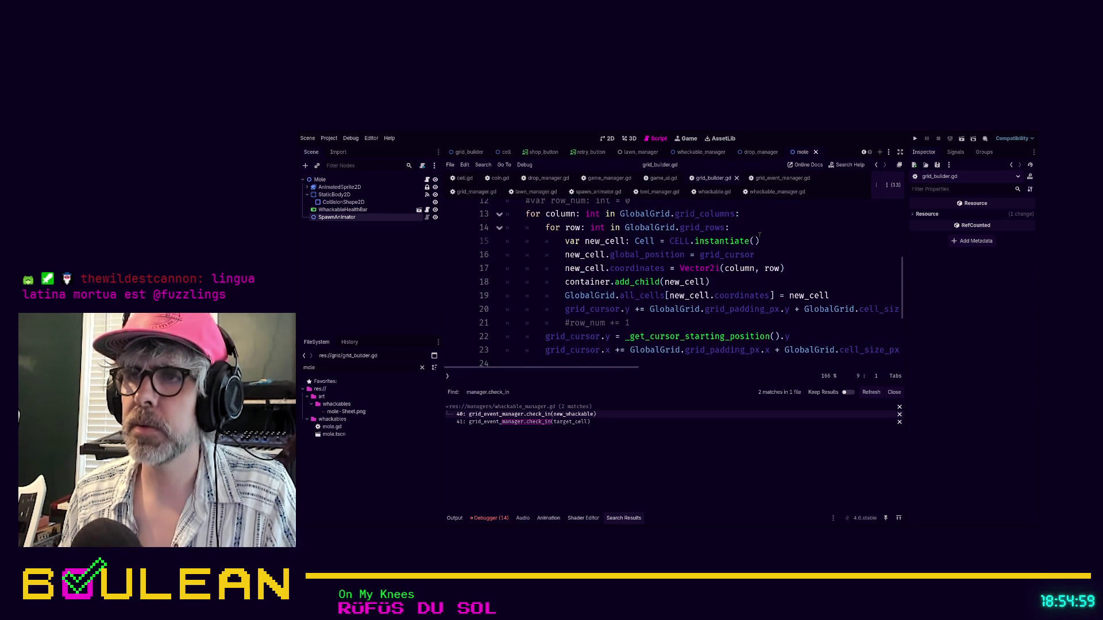
scroll(759, 235, up, 2)
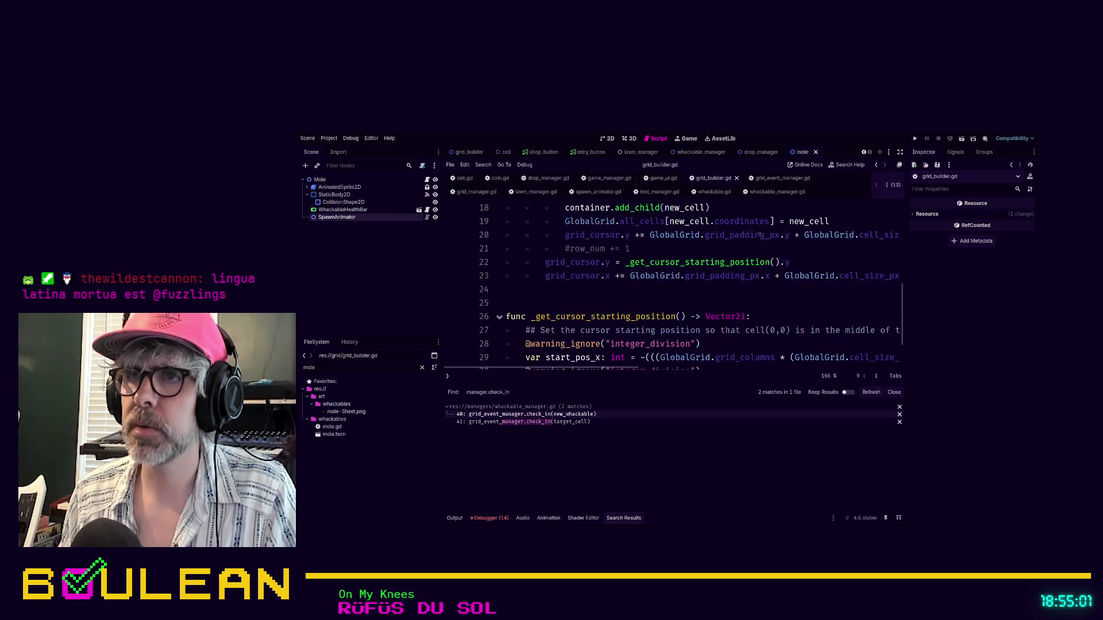
click(730, 290)
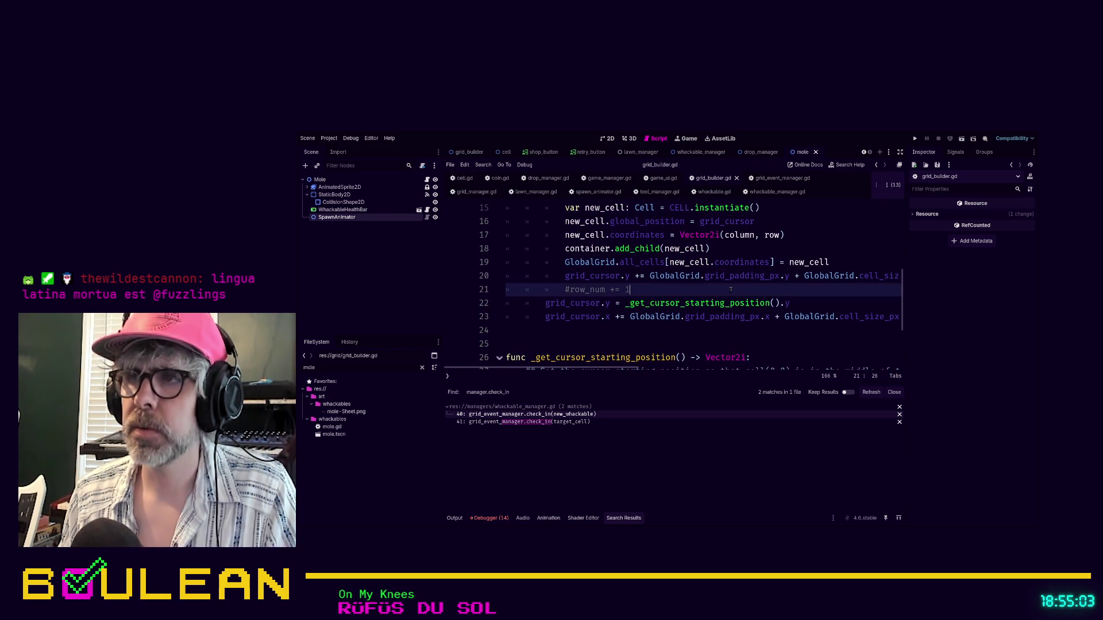
key(ctrl+f)
text(take)
key(BackSpace)
key(BackSpace)
key(BackSpace)
text(add_child)
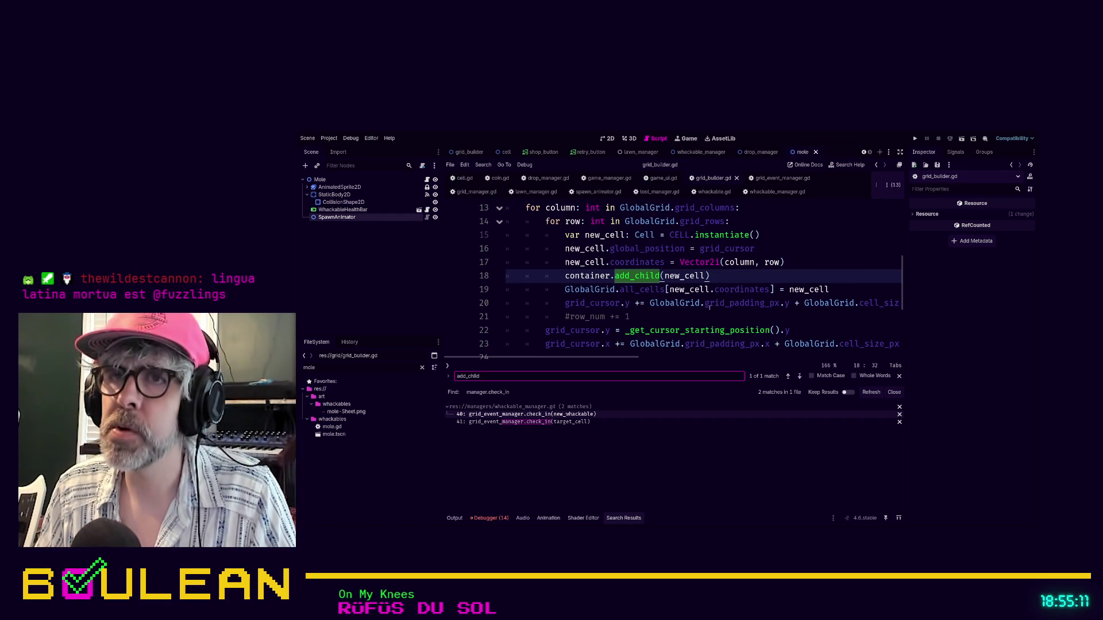
- Filter the FileSystem by 'grid' and open the grid_builder.tscn scene
double_click(378, 367)
text(grid)
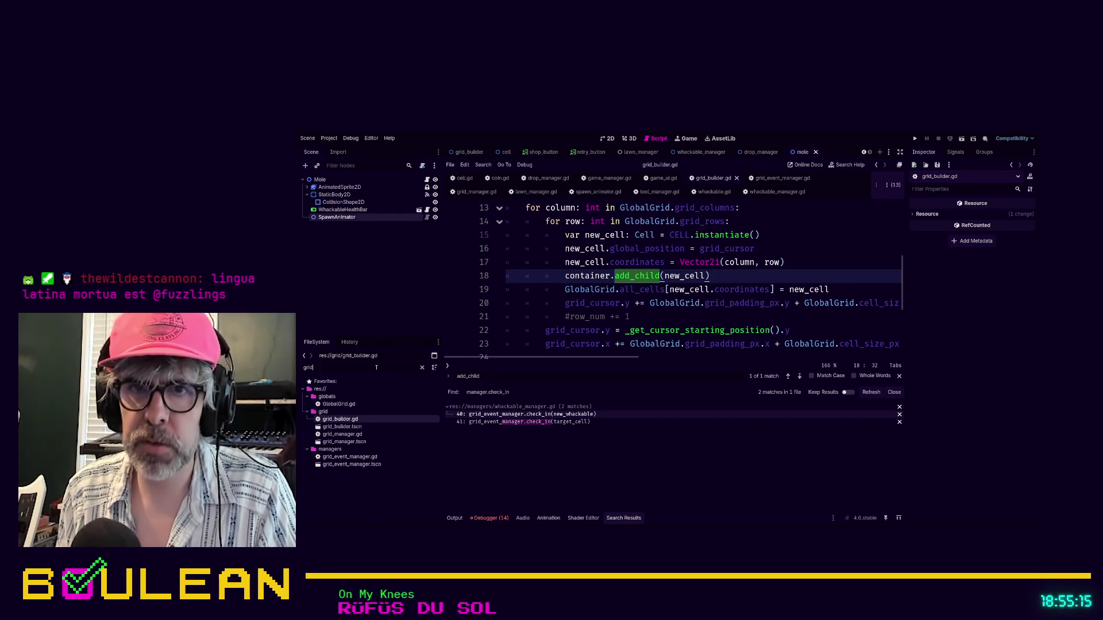
double_click(340, 426)
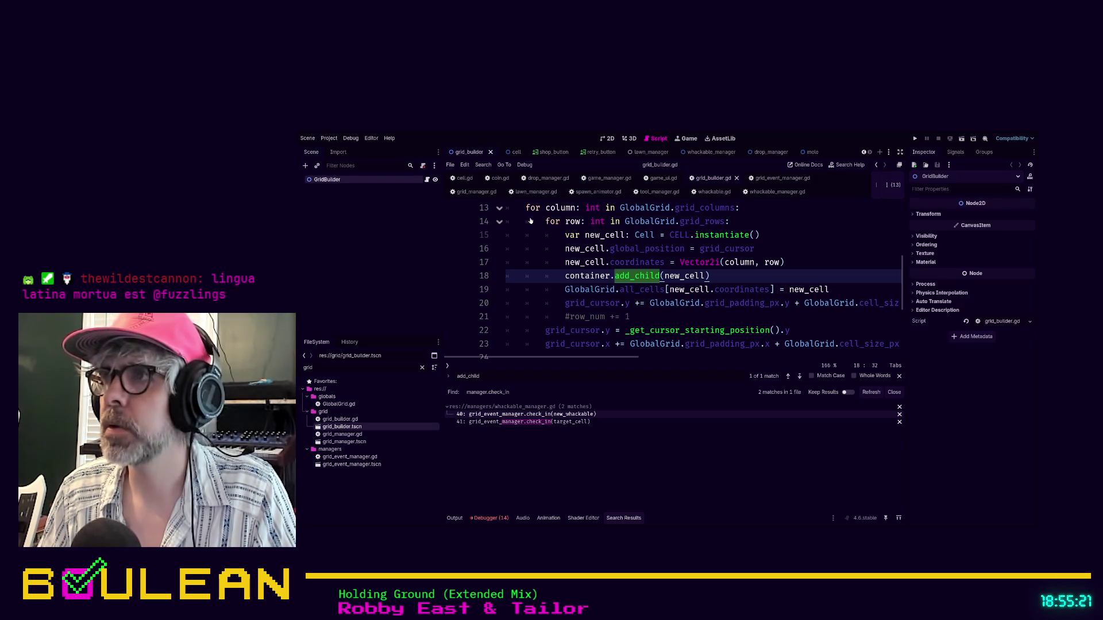
scroll(733, 275, up, 4)
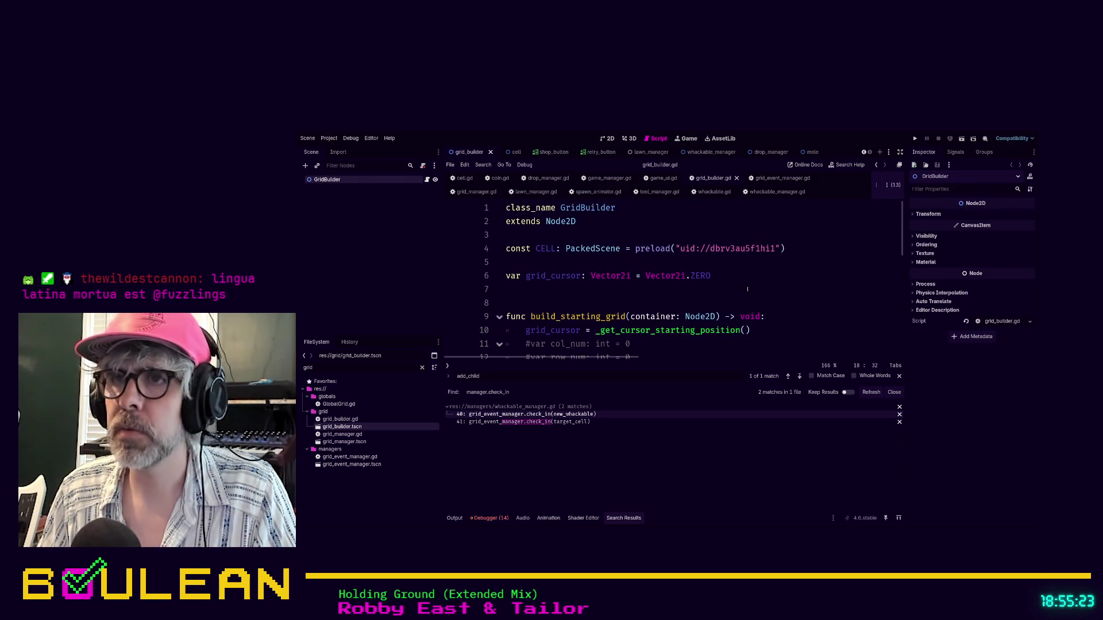
scroll(733, 276, down, 1)
scroll(733, 275, up, 1)
click(677, 261)
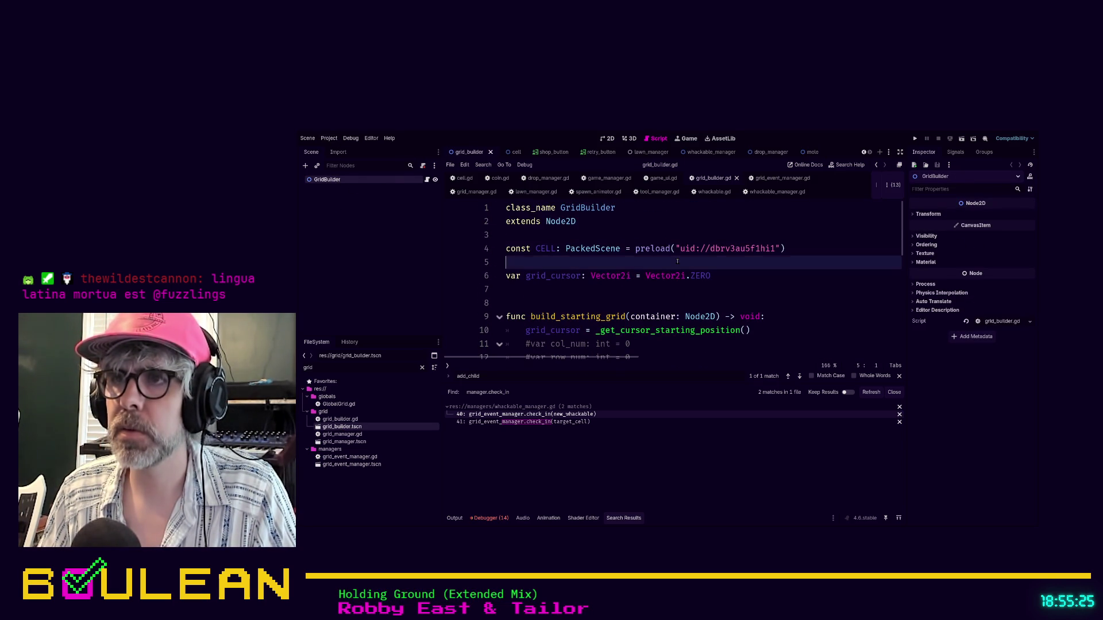
key(ctrl+f)
text(container)
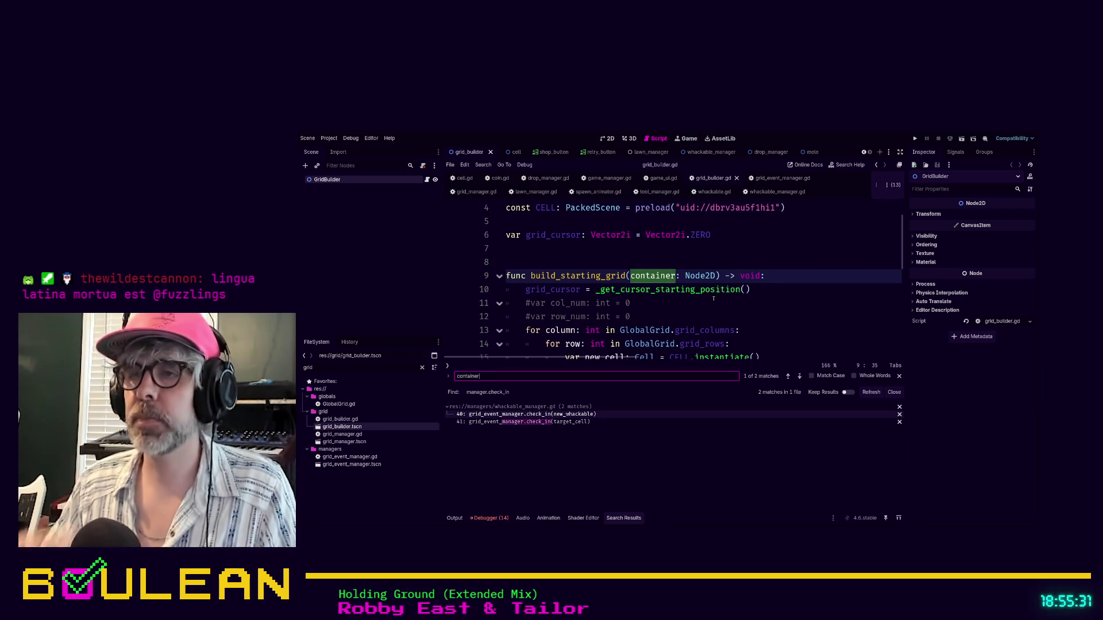
key(Return)
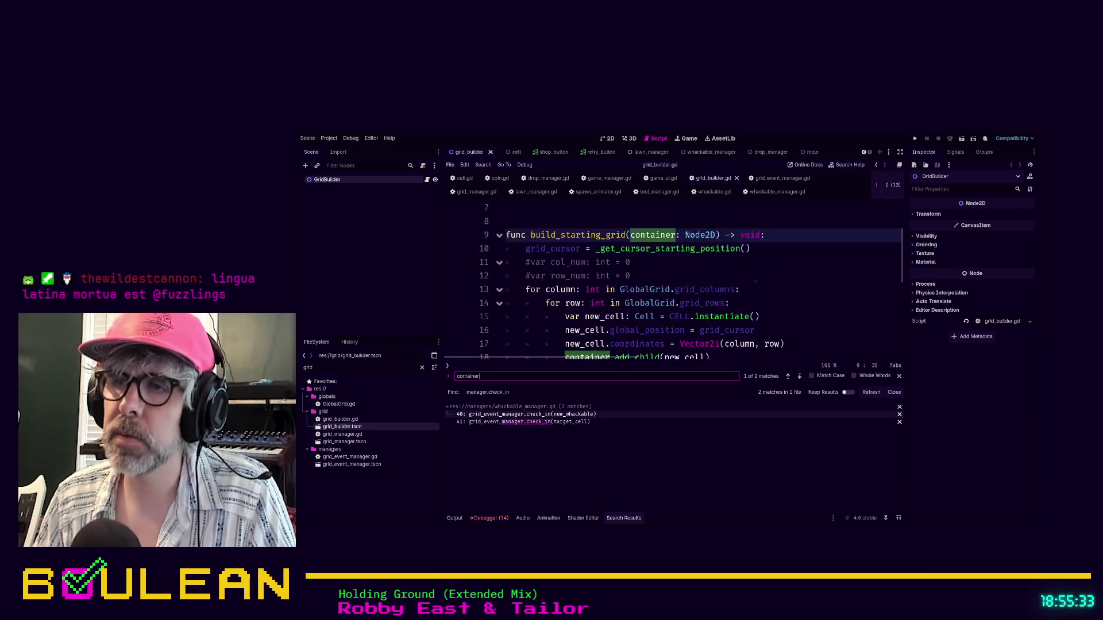
scroll(755, 281, down, 1)
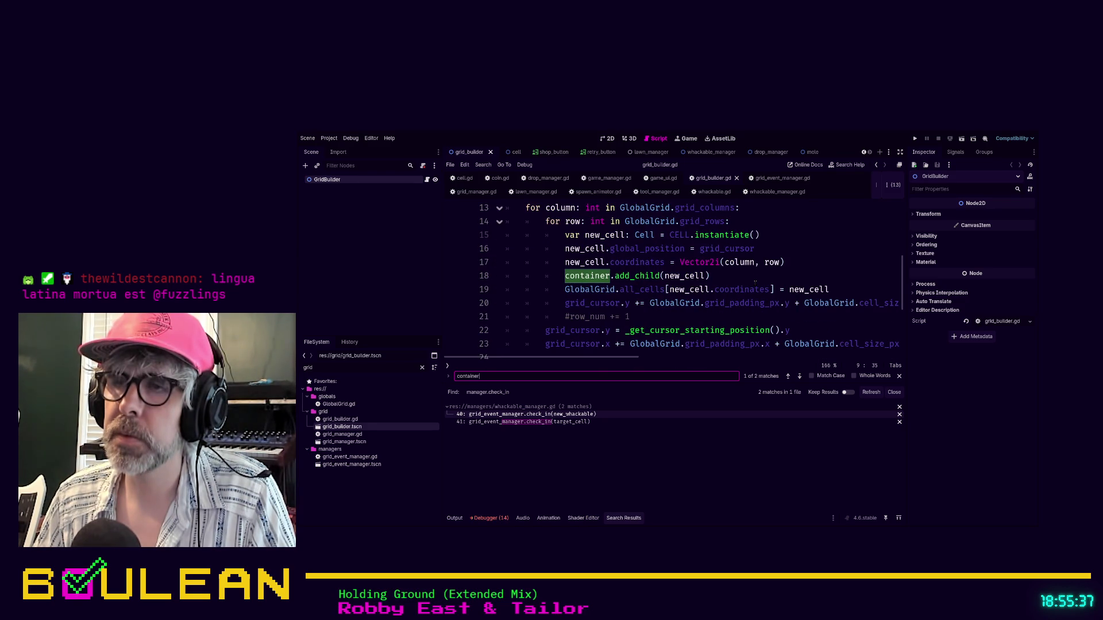
scroll(754, 280, down, 1)
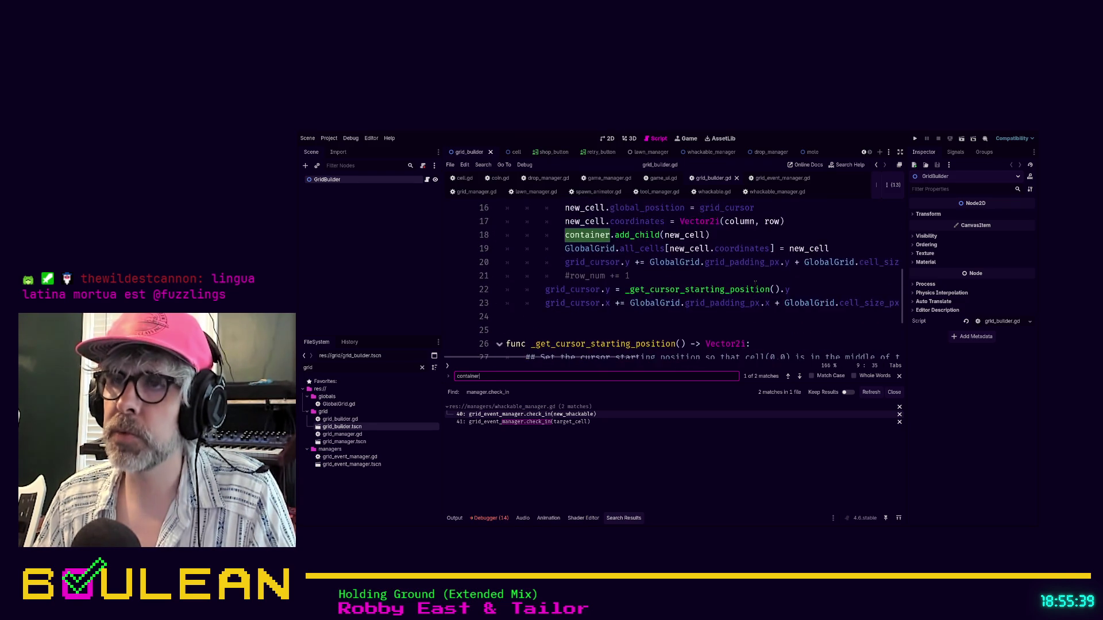
scroll(755, 281, up, 1)
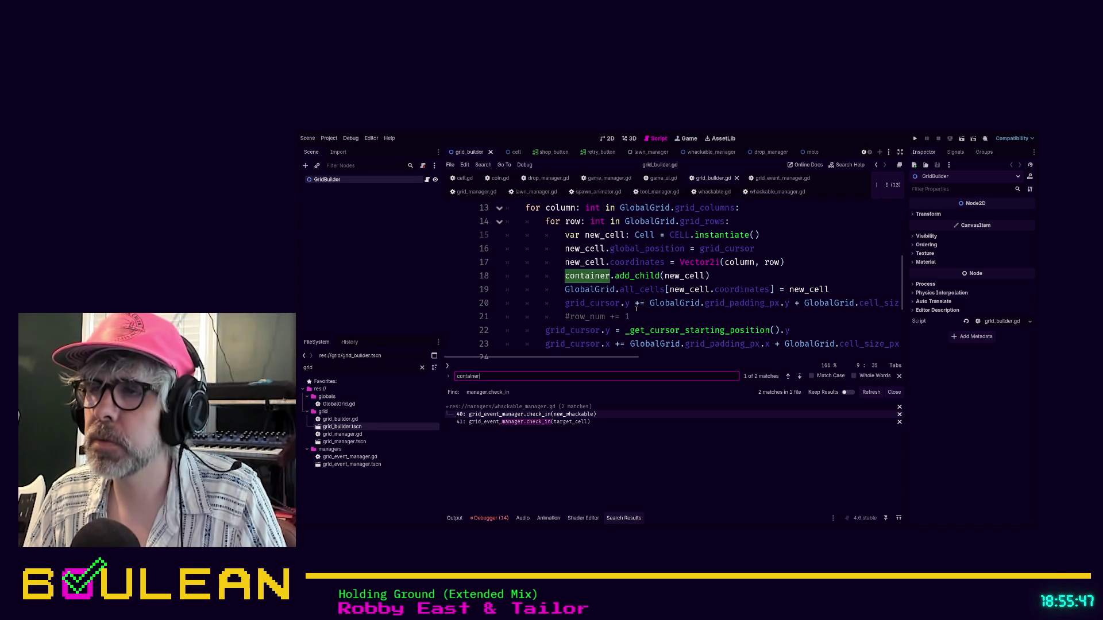
click(690, 315)
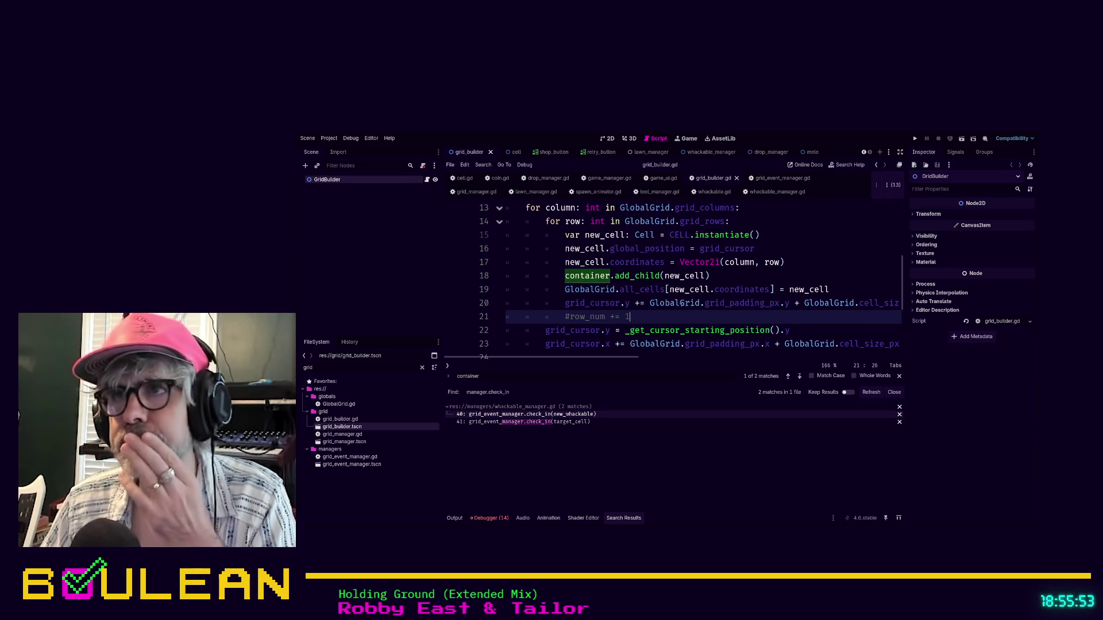
scroll(702, 287, up, 2)
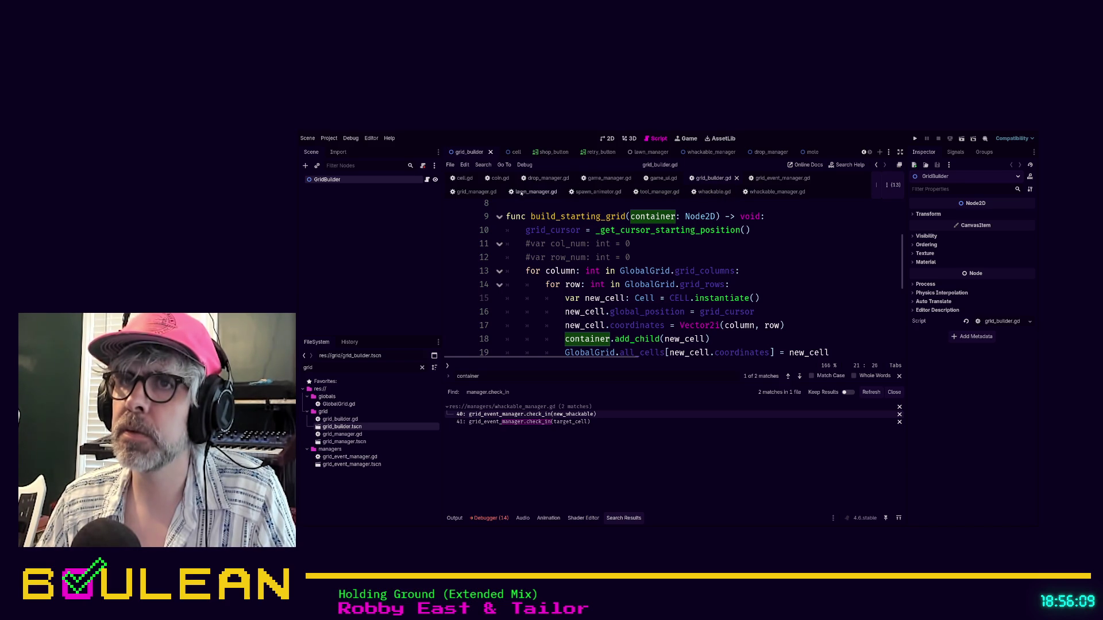
- Add ', grid_event_manager' as a second argument to grid_builder.build_starting_grid(cell_container) on line 33
click(477, 192)
click(606, 275)
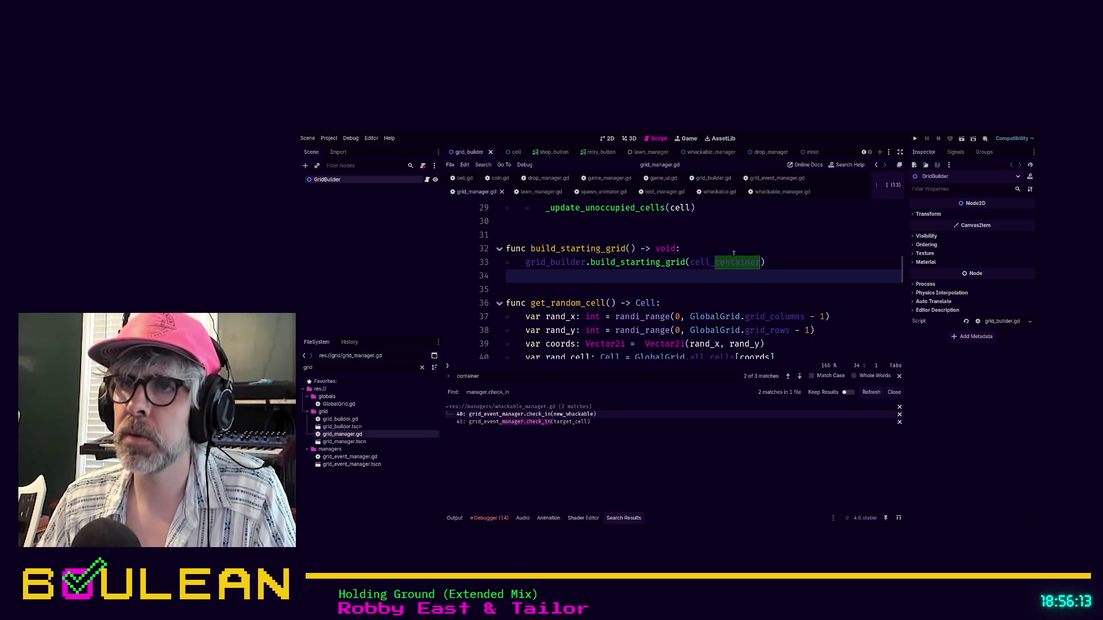
click(759, 262)
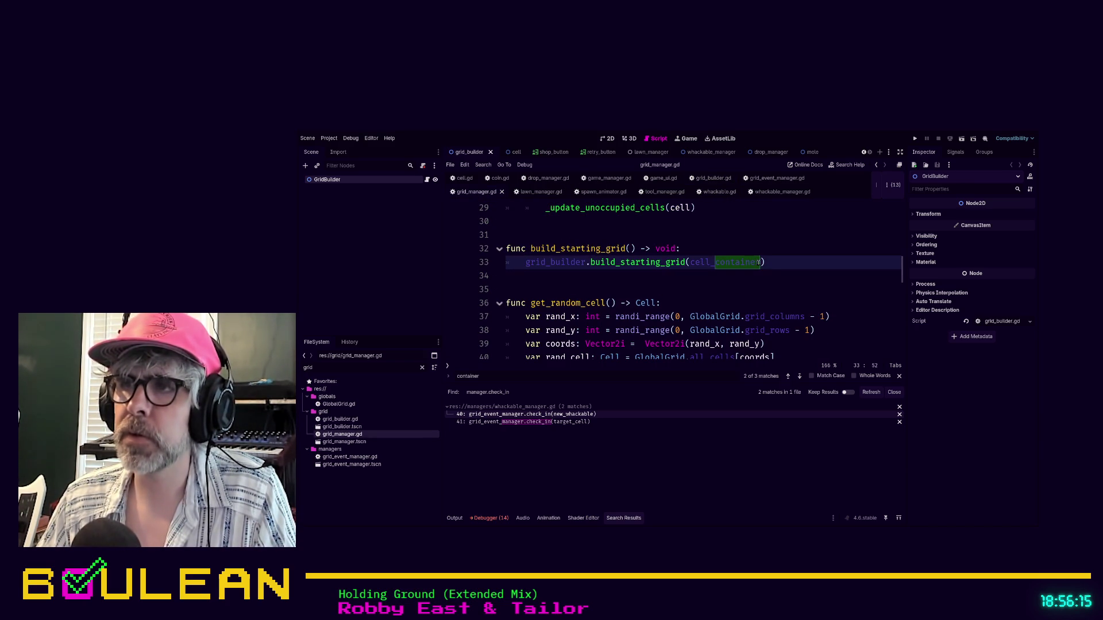
text(, even)
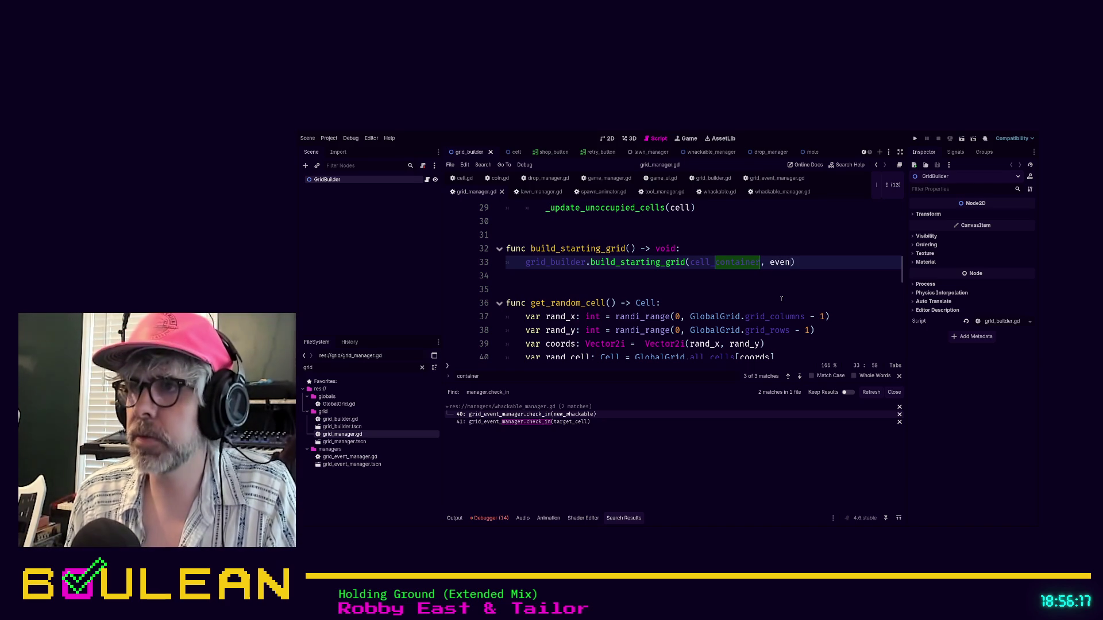
text(t_mana)
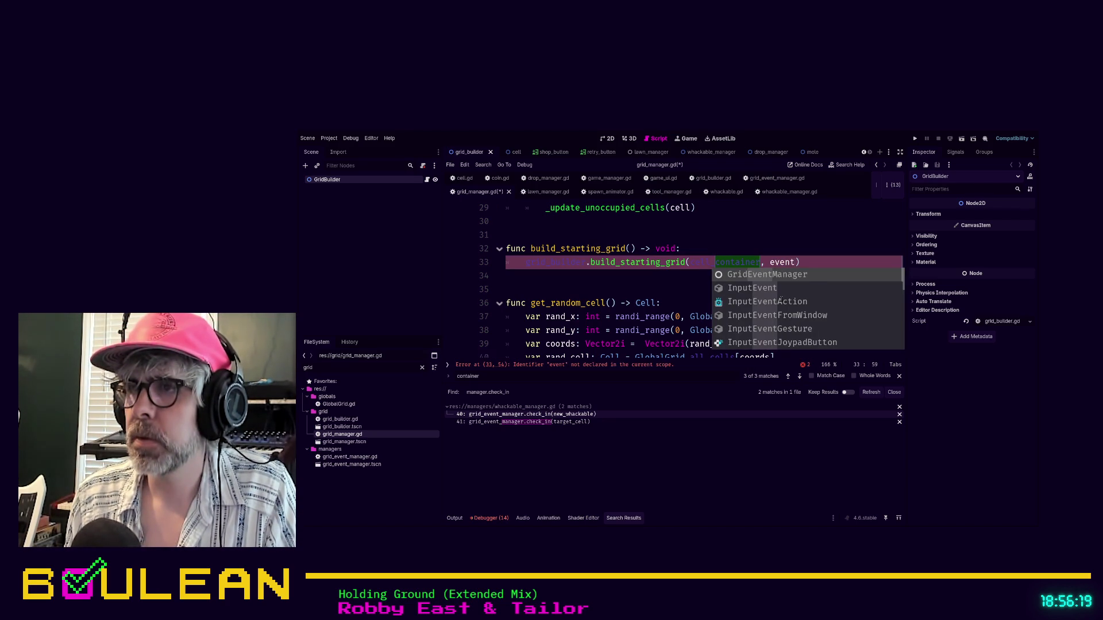
text(ger)
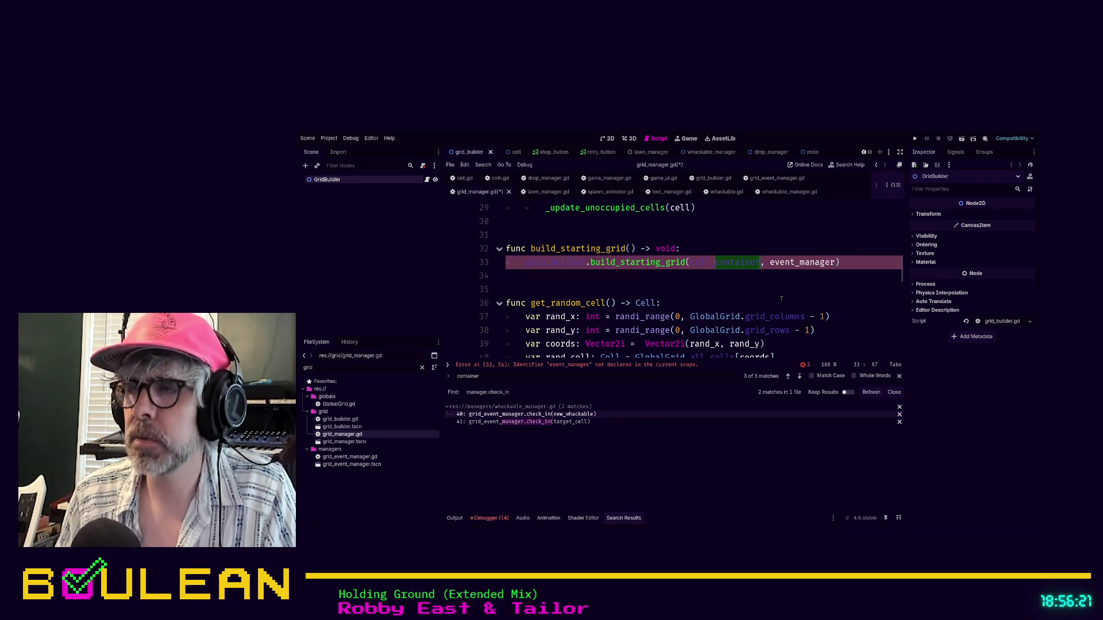
key(BackSpace)
key(BackSpace)
key(BackSpace)
key(BackSpace)
key(BackSpace)
key(BackSpace)
text(gr)
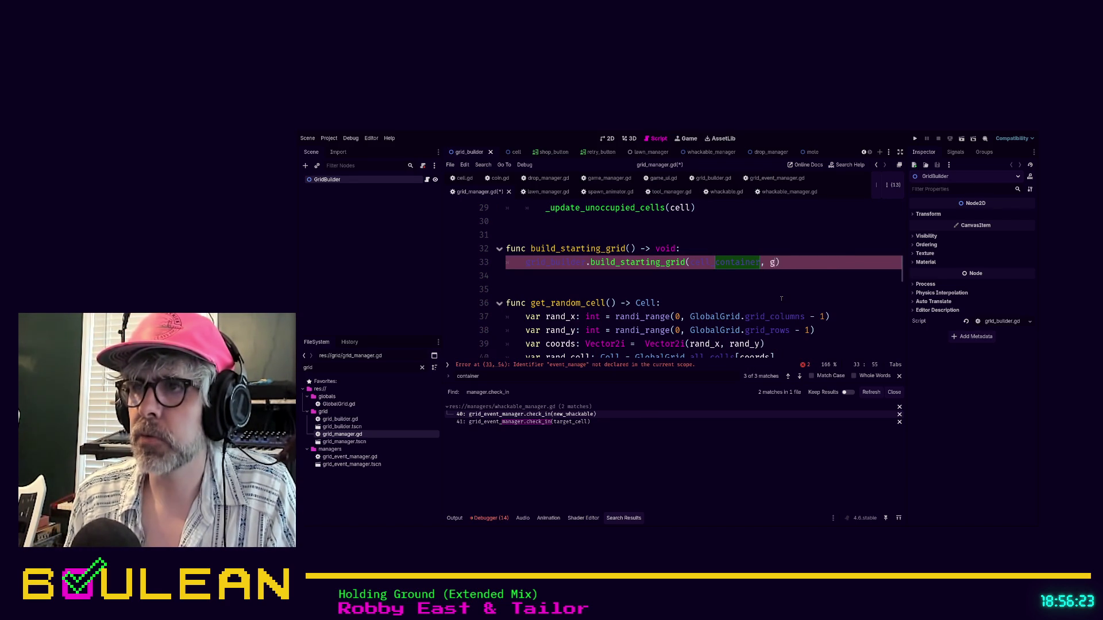
text(id_event_)
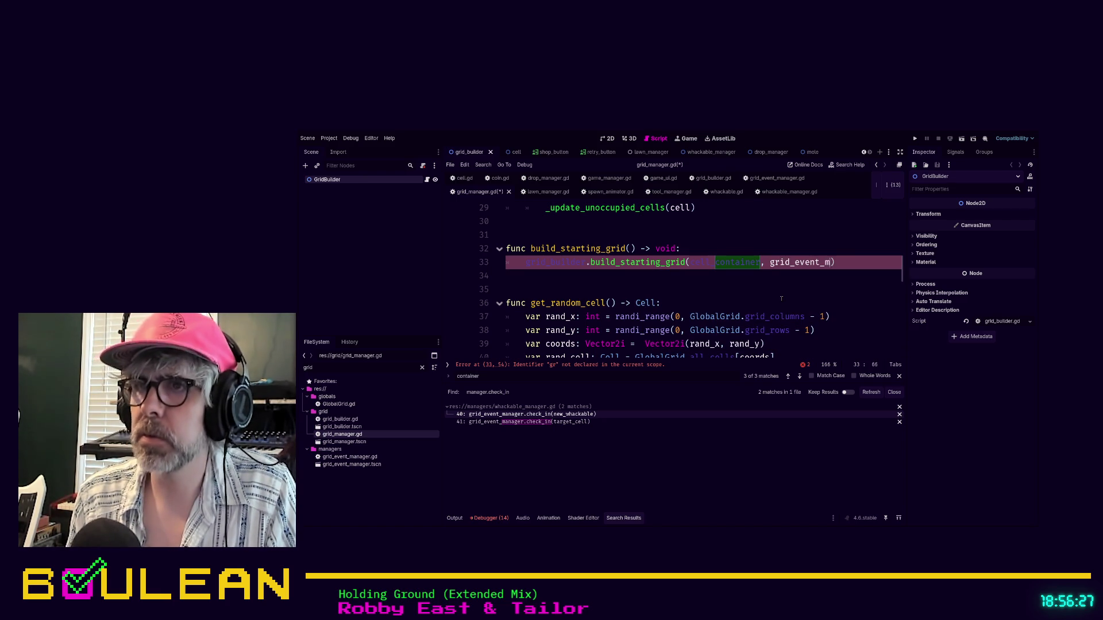
text(manager)
scroll(720, 250, up, 5)
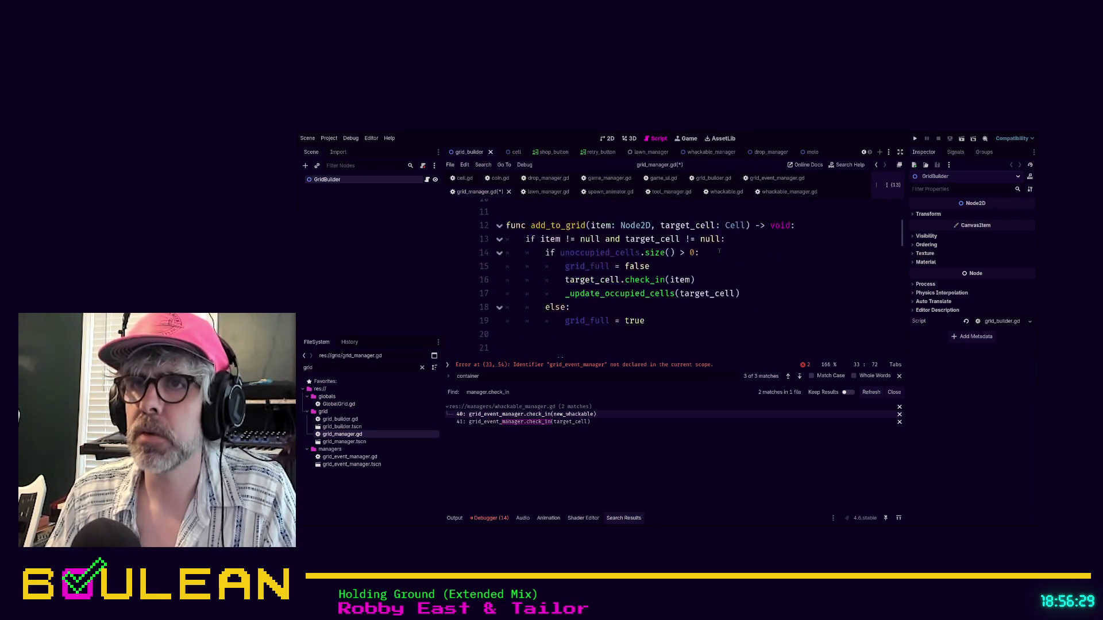
scroll(720, 251, up, 4)
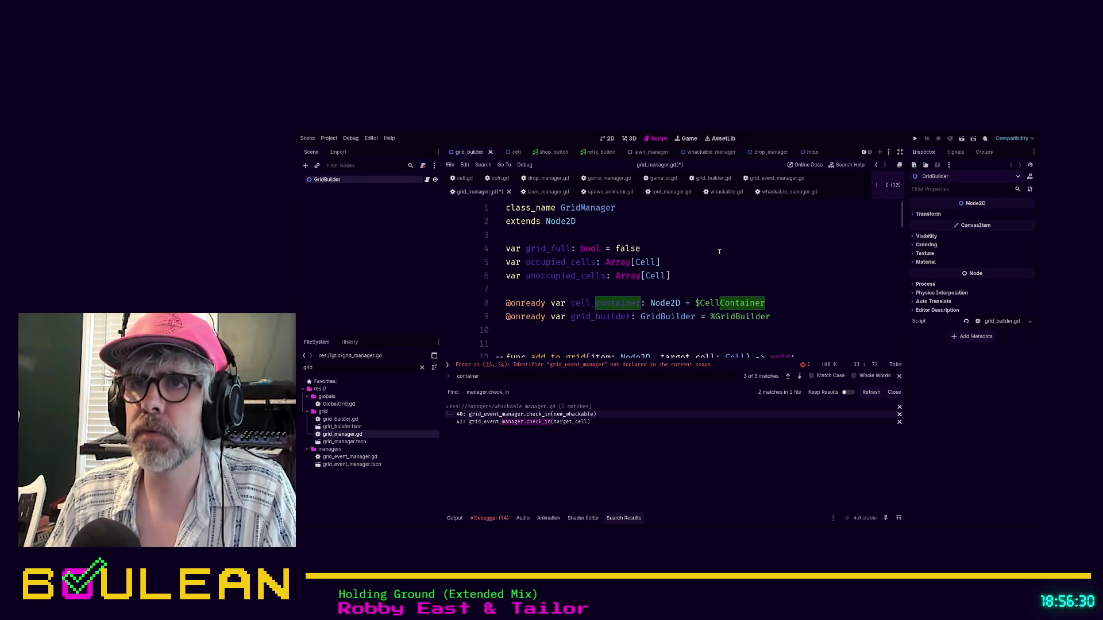
click(562, 326)
text(@)
key(BackSpace)
key(Up)
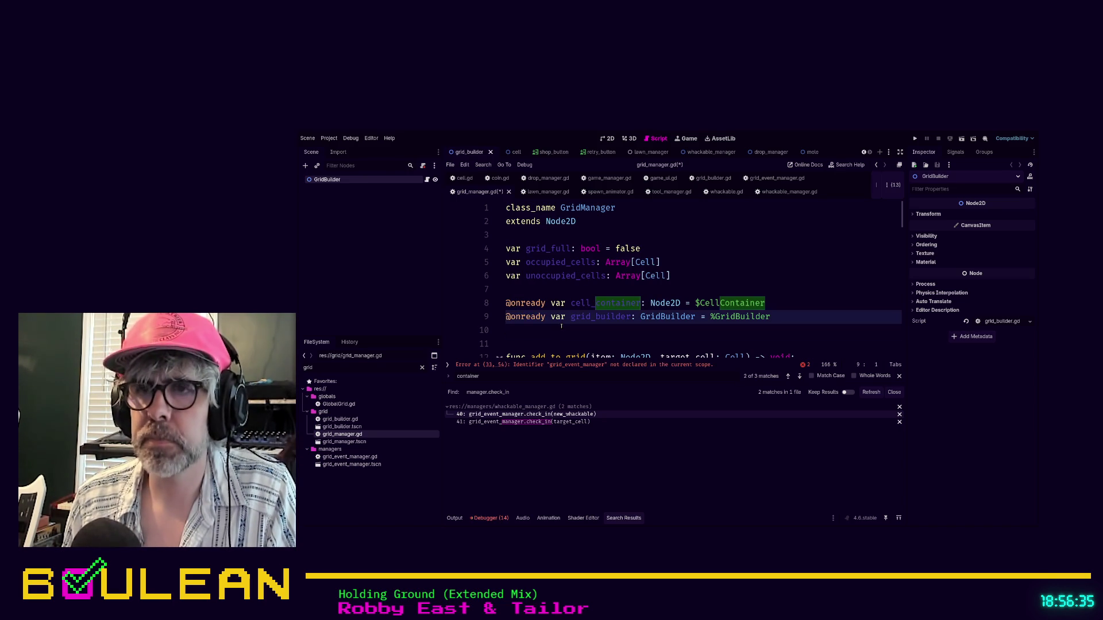
key(Down)
key(Down)
key(Up)
key(Up)
key(Up)
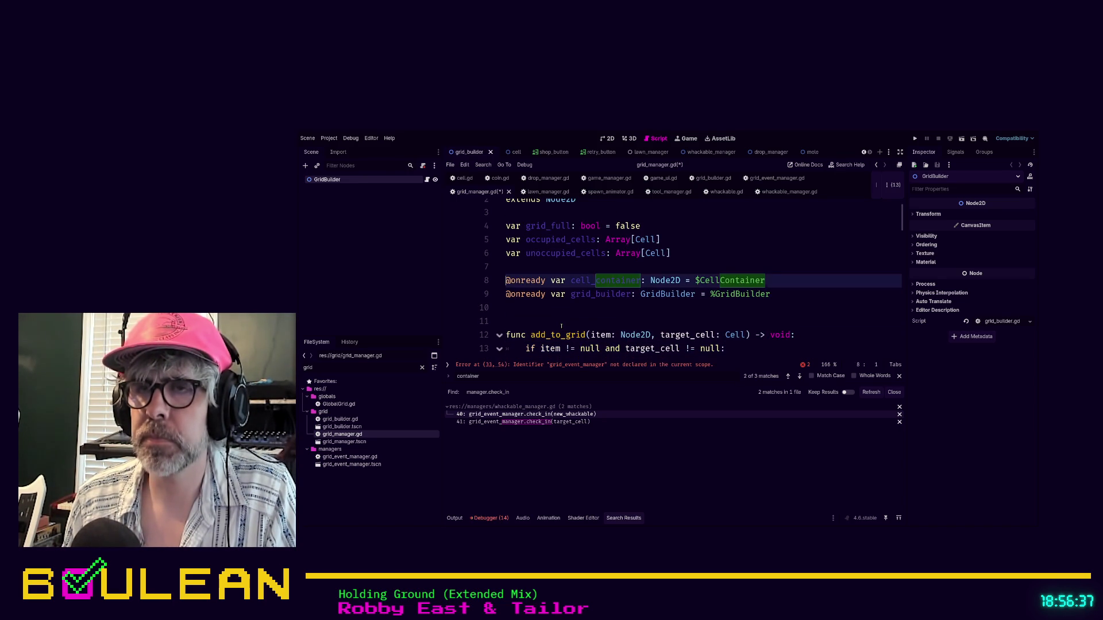
key(Return)
key(Return)
key(Up)
key(Up)
text(@export var grid_event_manager: Grid)
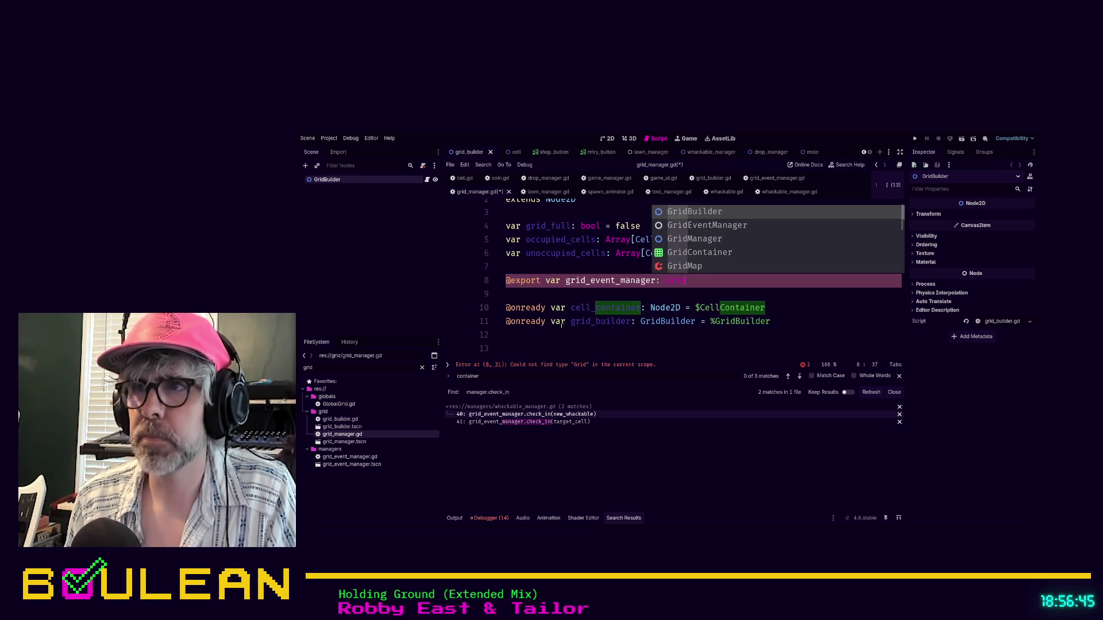
key(Down)
key(Return)
click(731, 253)
key(ctrl+s)
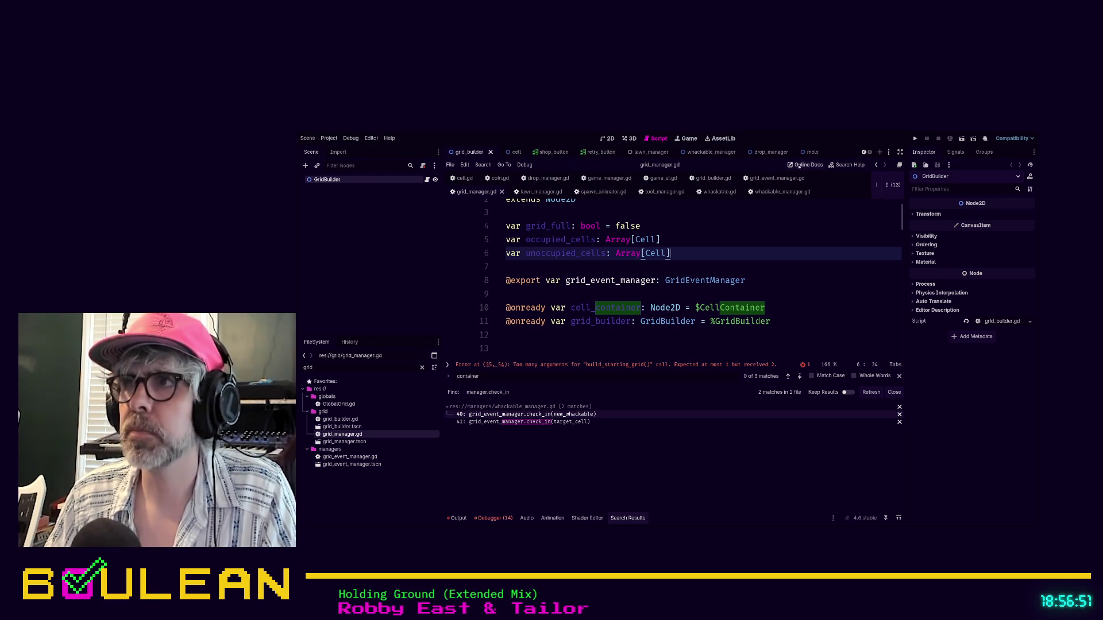
click(782, 152)
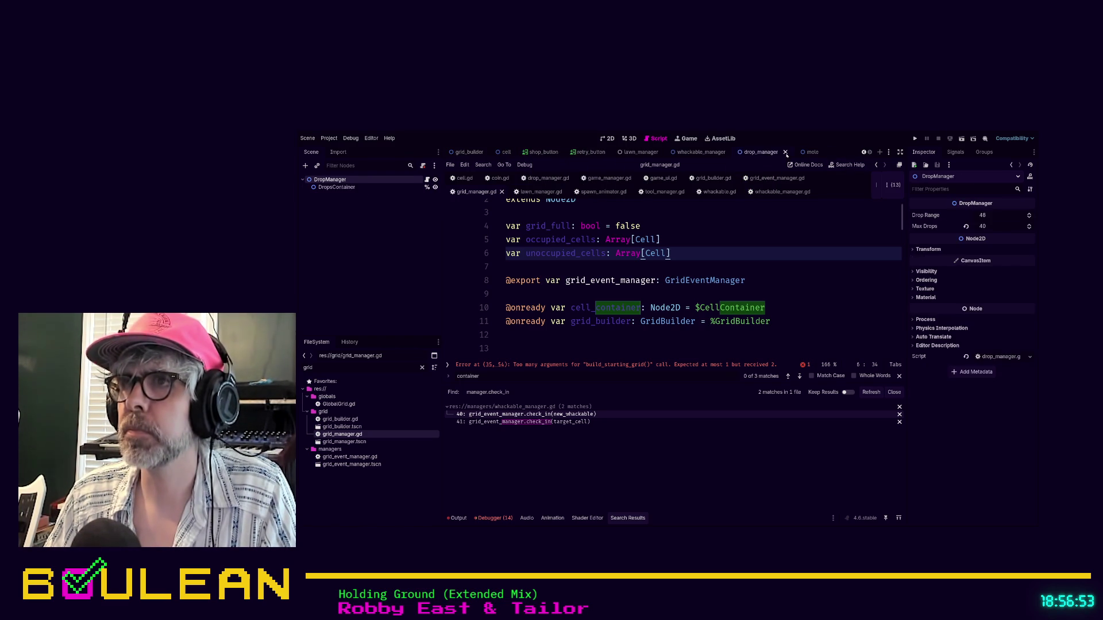
- Close the drop_manager, retry_button and shop_button scenes and switch to the game_manager scene
click(785, 152)
click(699, 152)
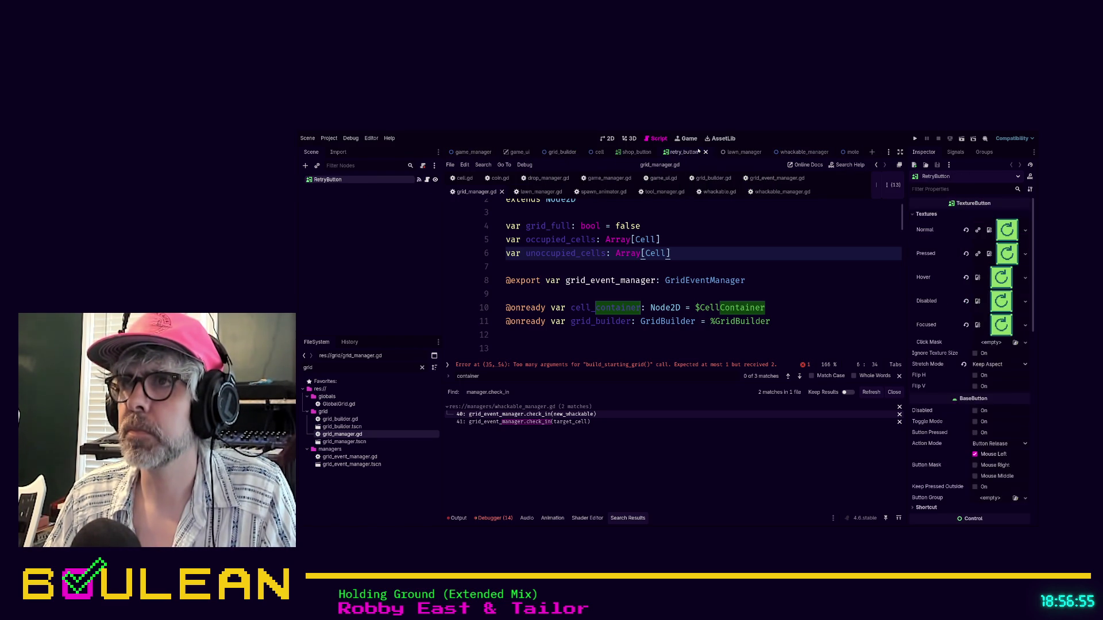
click(706, 152)
click(658, 152)
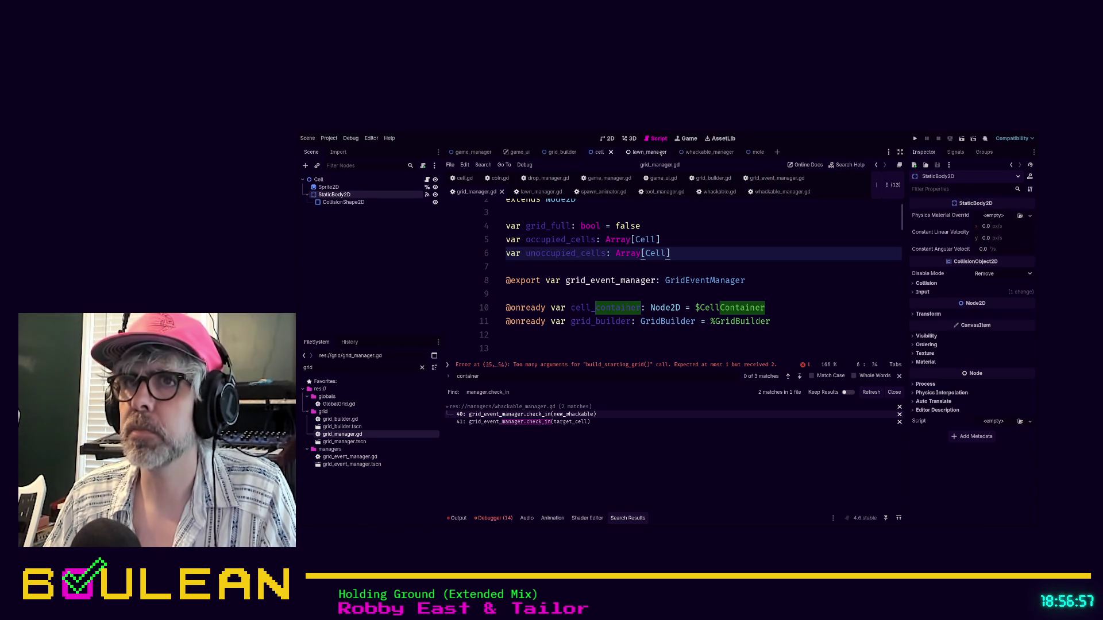
click(472, 152)
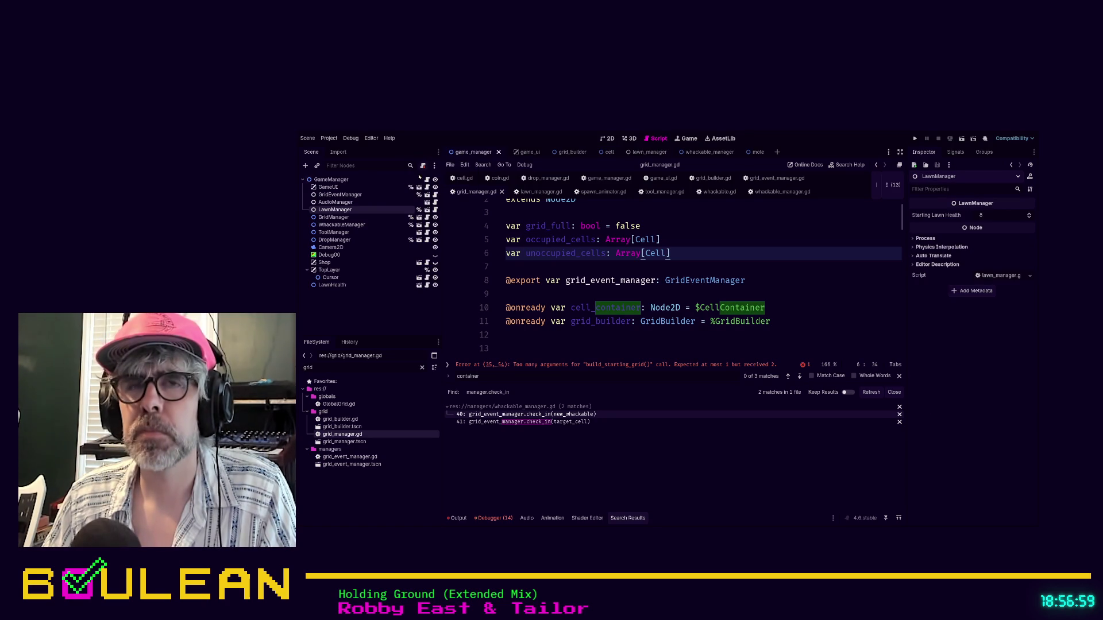
- Select the GridManager node and filter its properties for 'grid_'
click(356, 217)
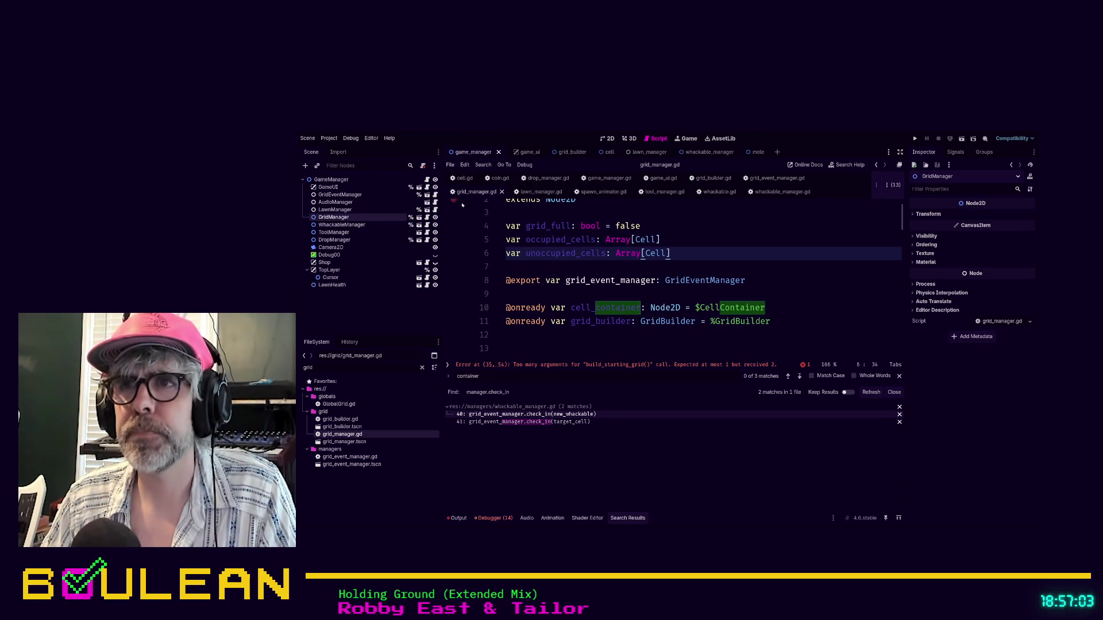
scroll(711, 243, up, 2)
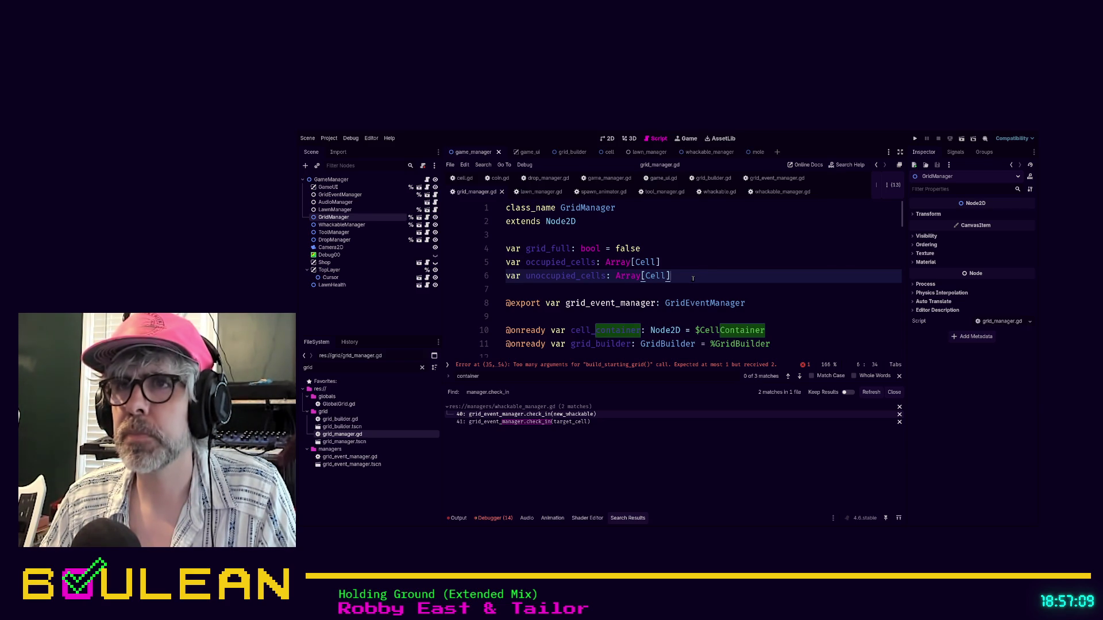
click(339, 218)
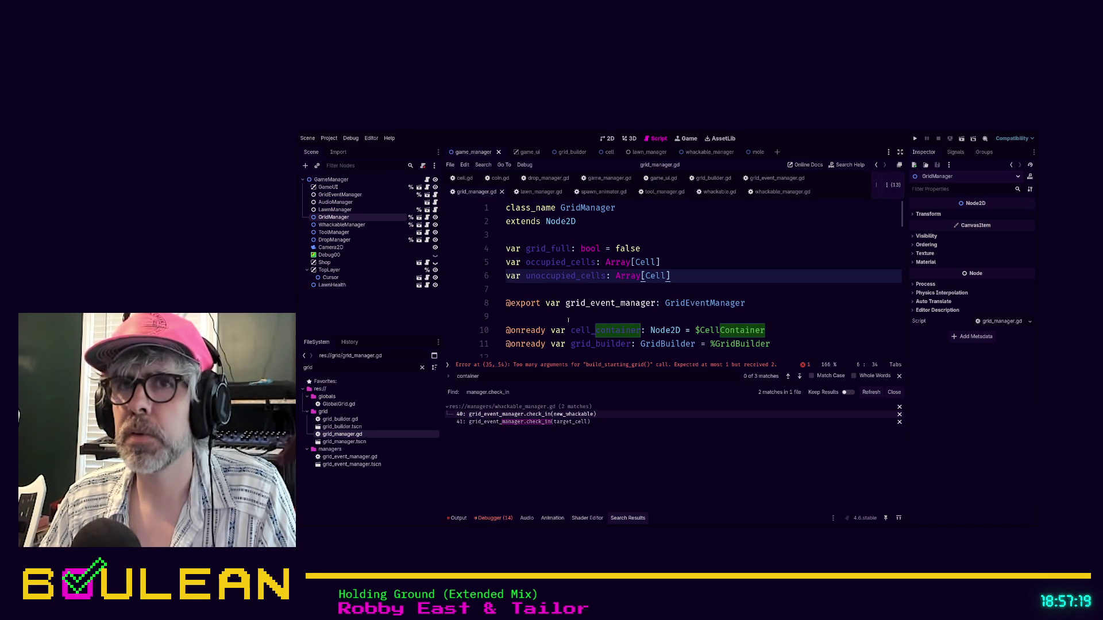
click(724, 251)
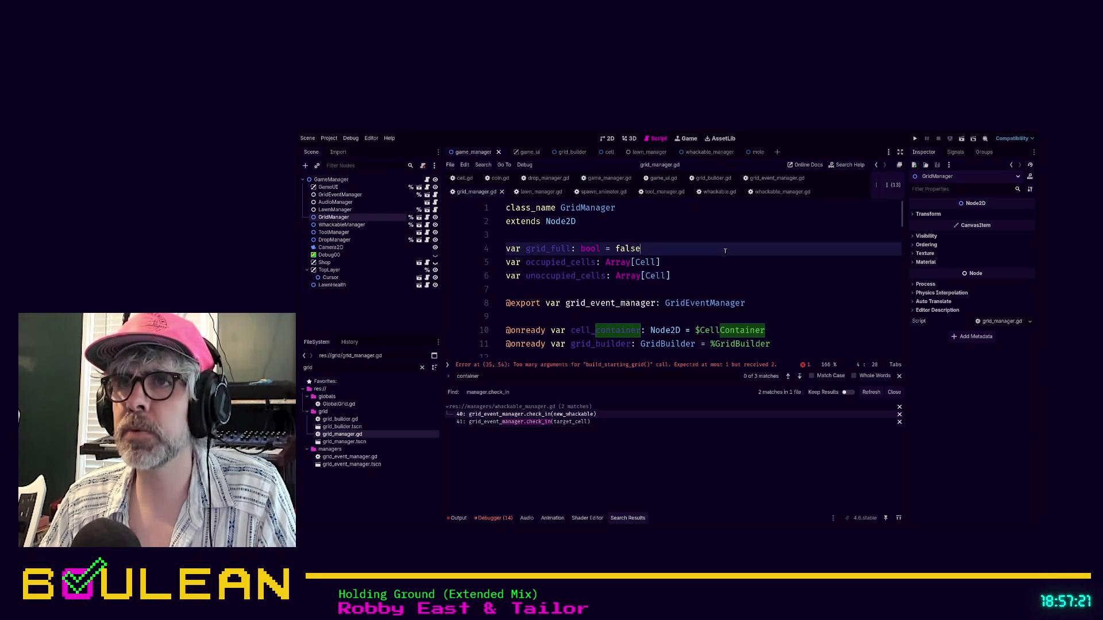
click(347, 180)
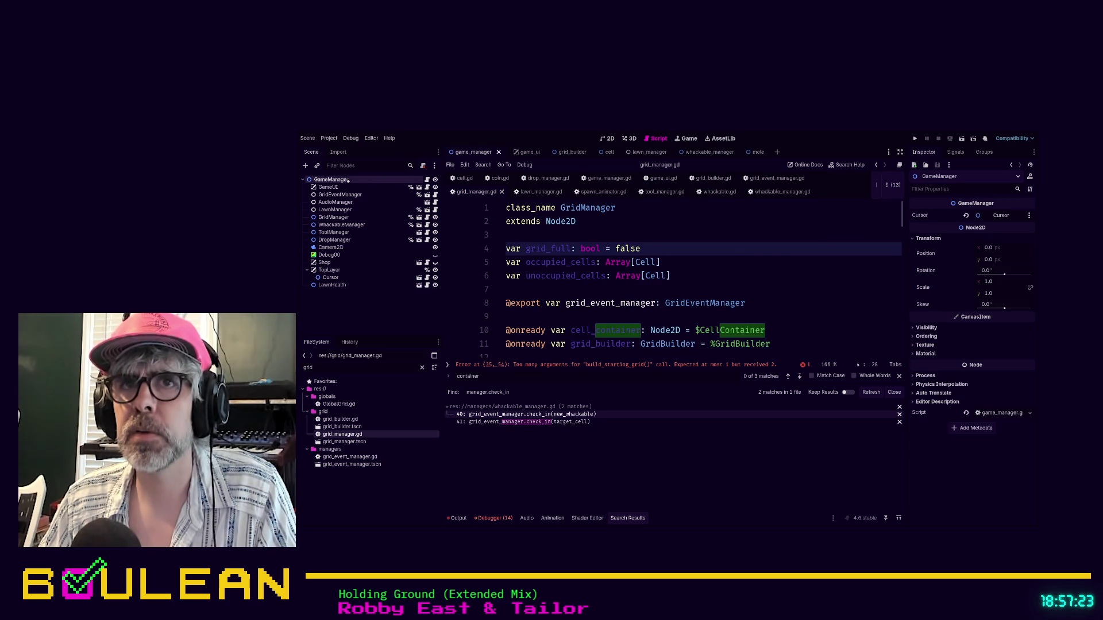
click(338, 219)
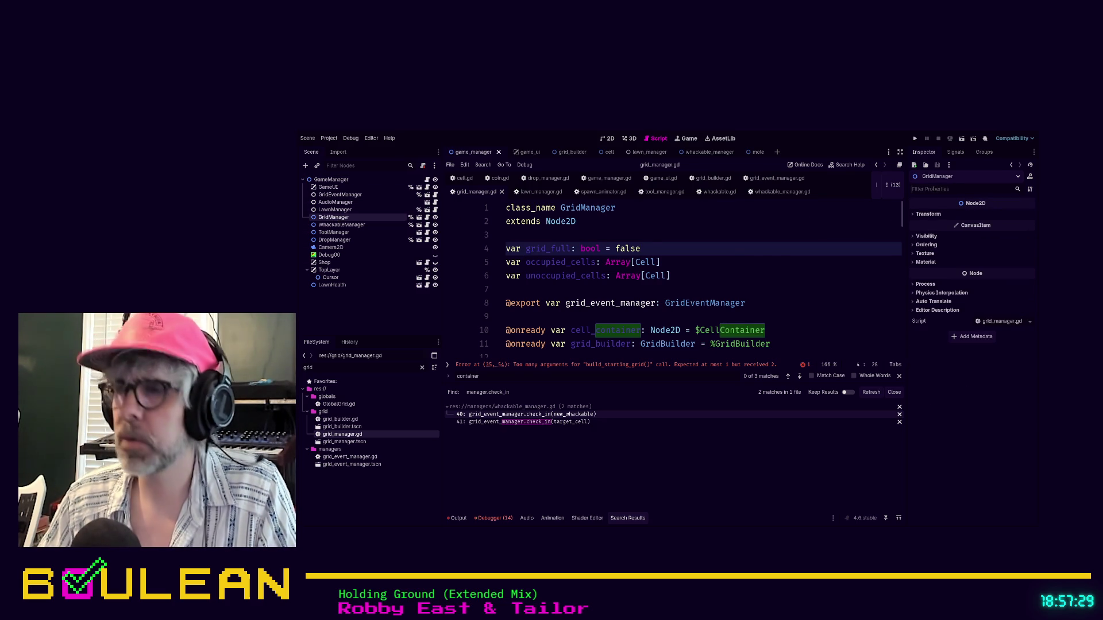
click(931, 189)
text(grid_)
key(BackSpace)
key(BackSpace)
key(BackSpace)
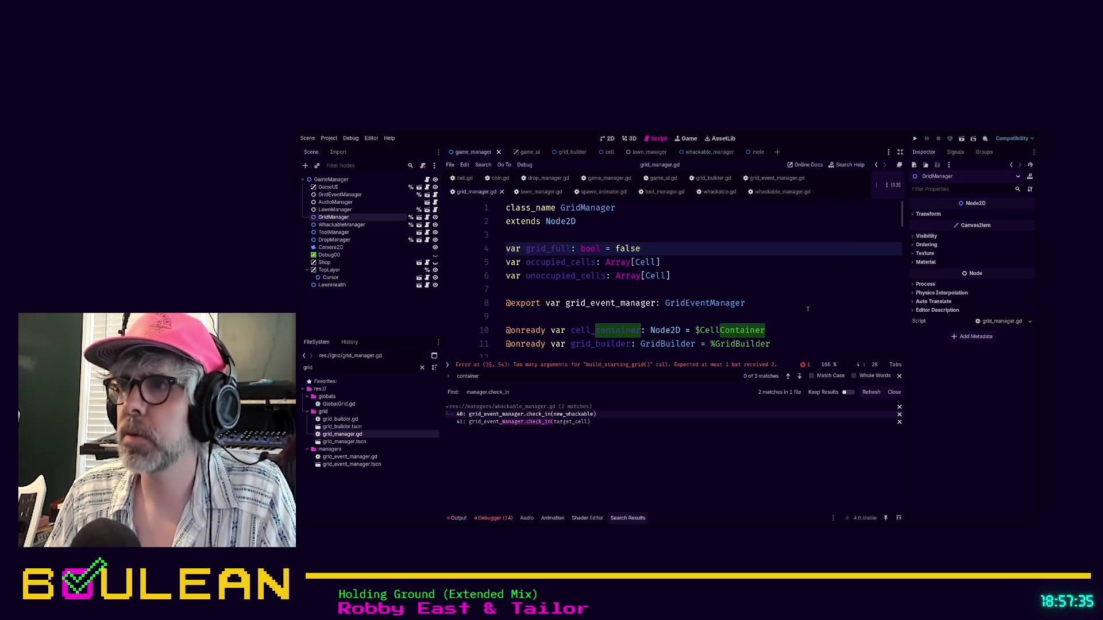
- Remove the extra grid_event_manager argument from the line with the argument error
scroll(814, 275, down, 1)
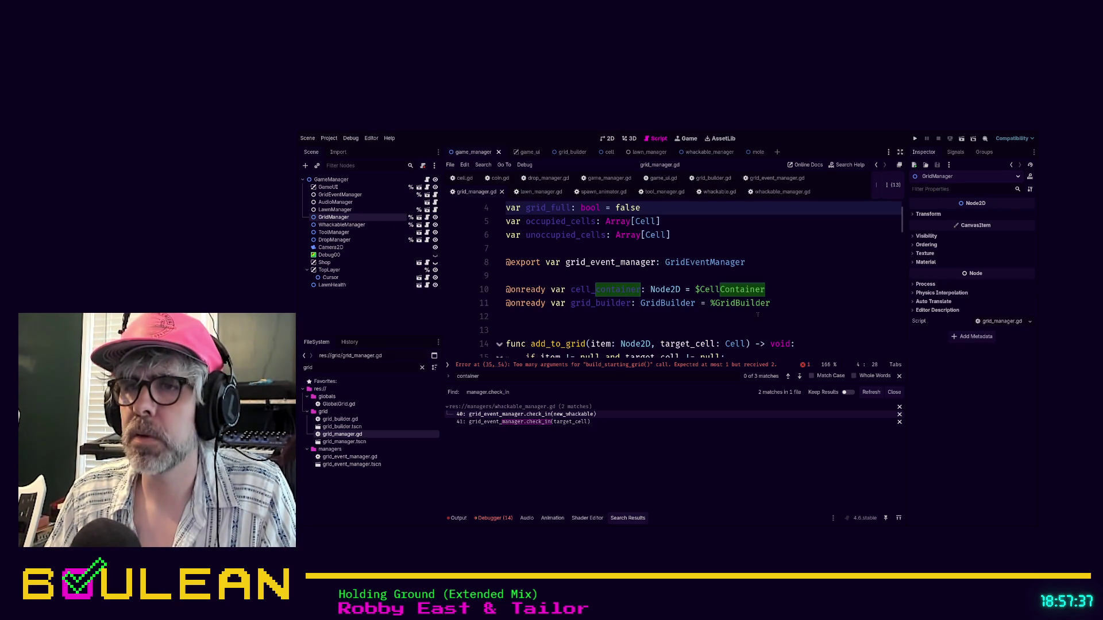
click(609, 366)
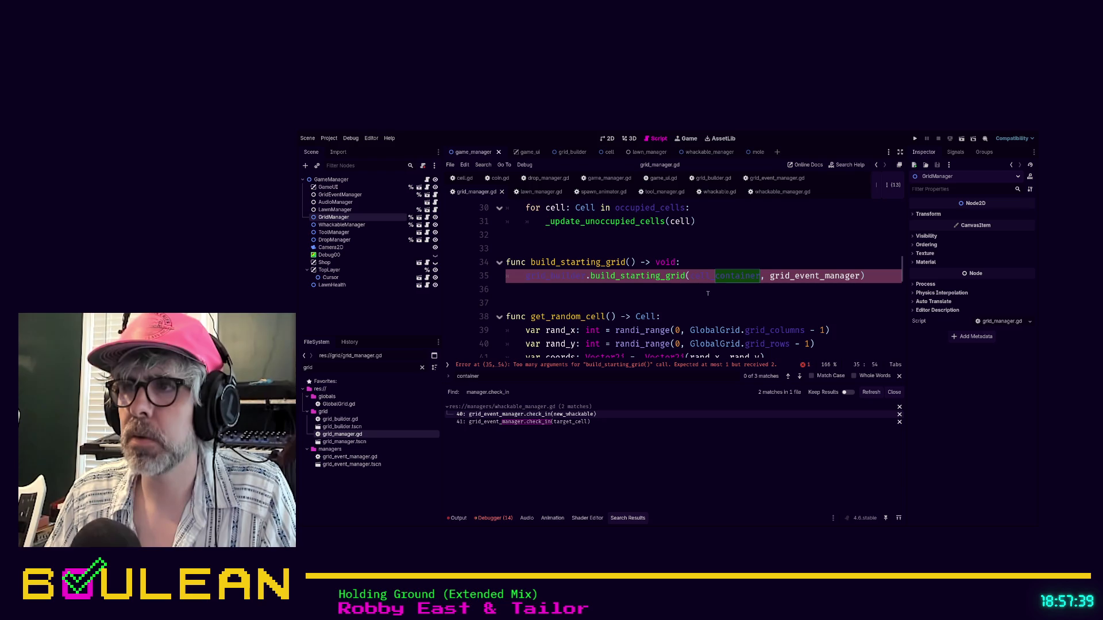
key(Left)
key(Left)
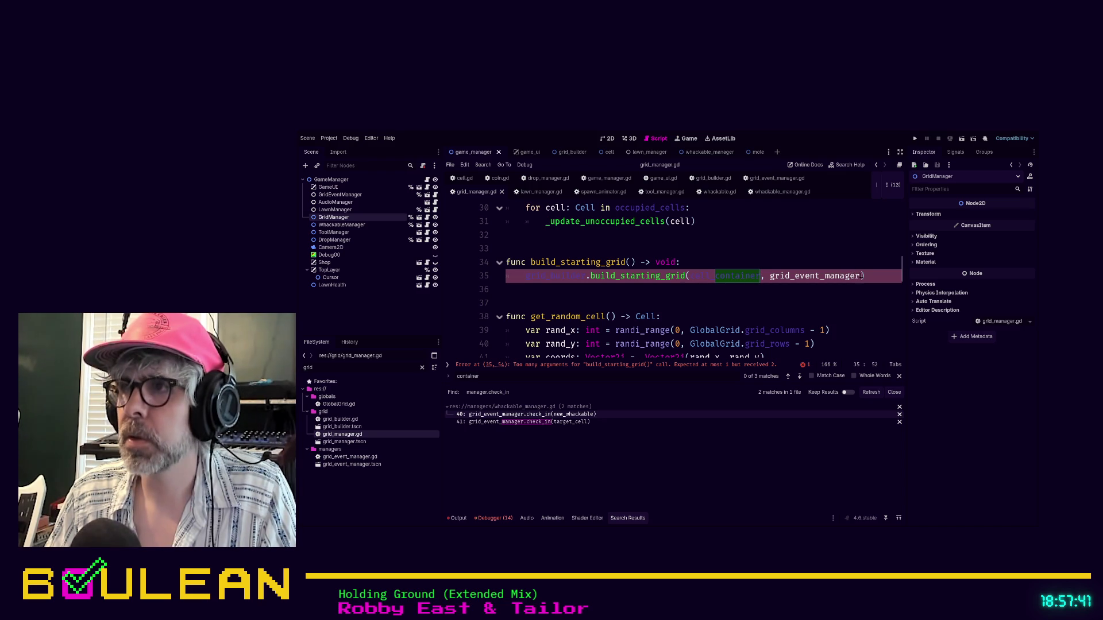
key(shift+End)
key(BackSpace)
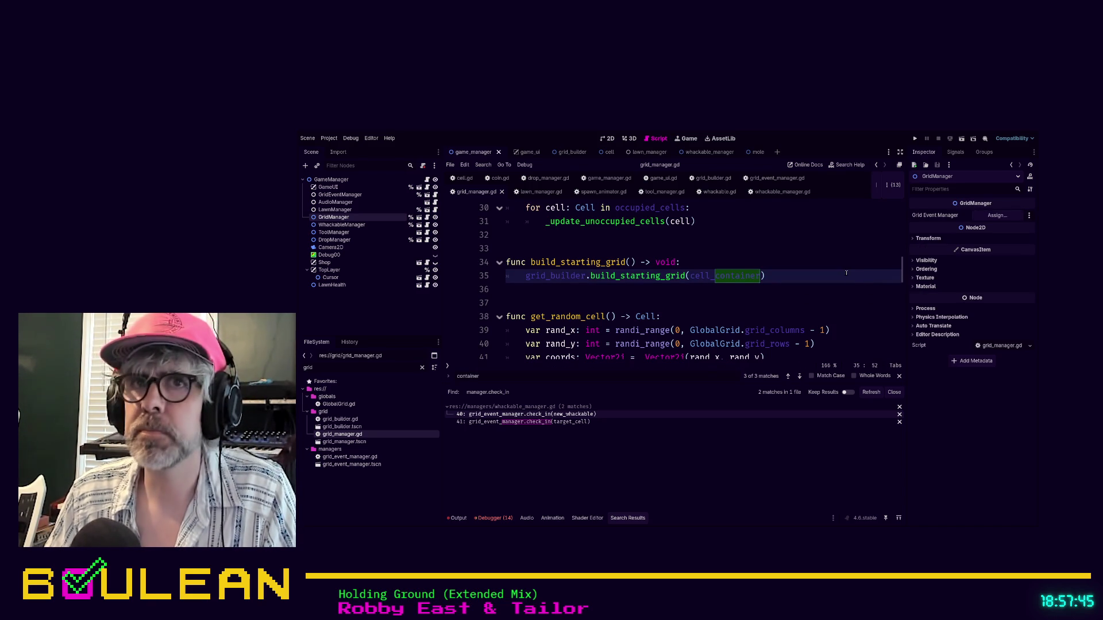
- Assign GridEventManager to the Grid Event Manager export, re-add the grid_event_manager argument, and go to build_starting_grid's definition
drag(340, 195, 1002, 215)
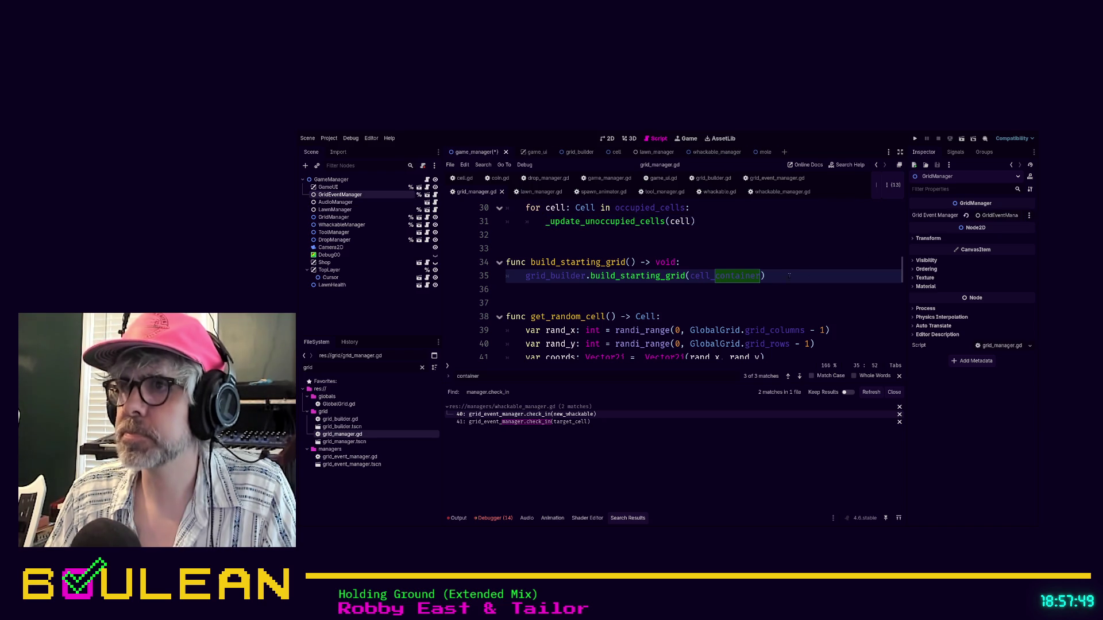
text(, grid_)
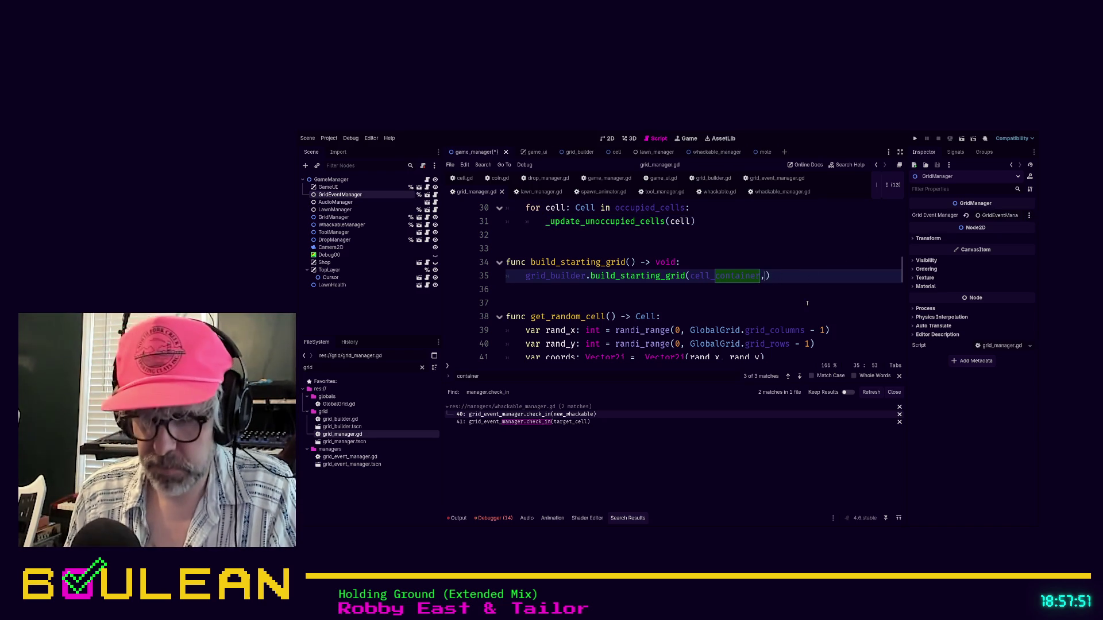
text(ev)
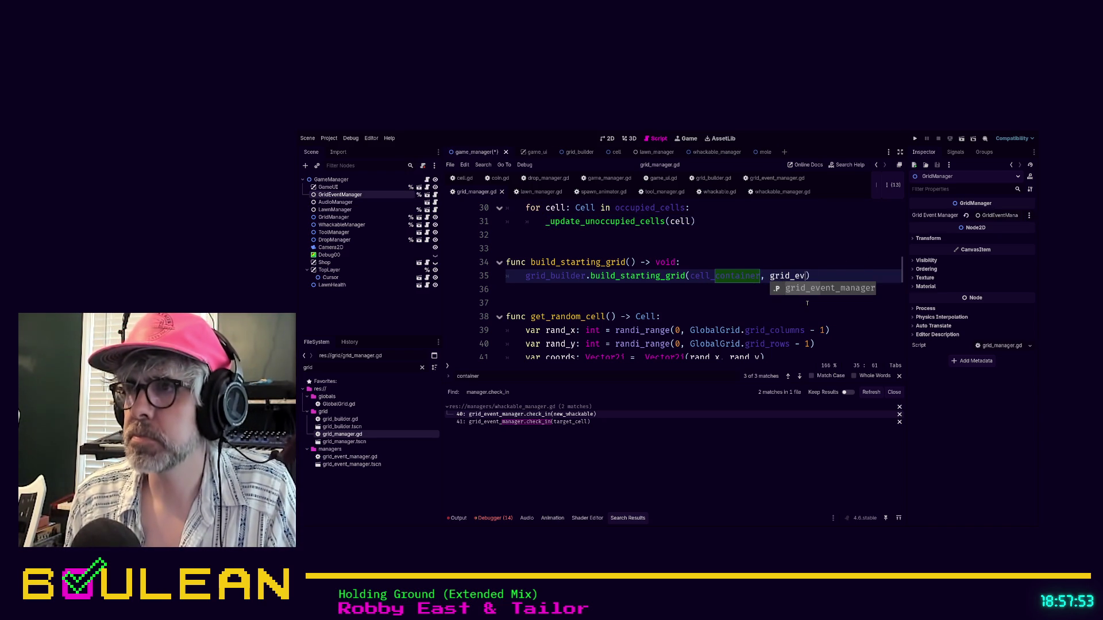
key(Return)
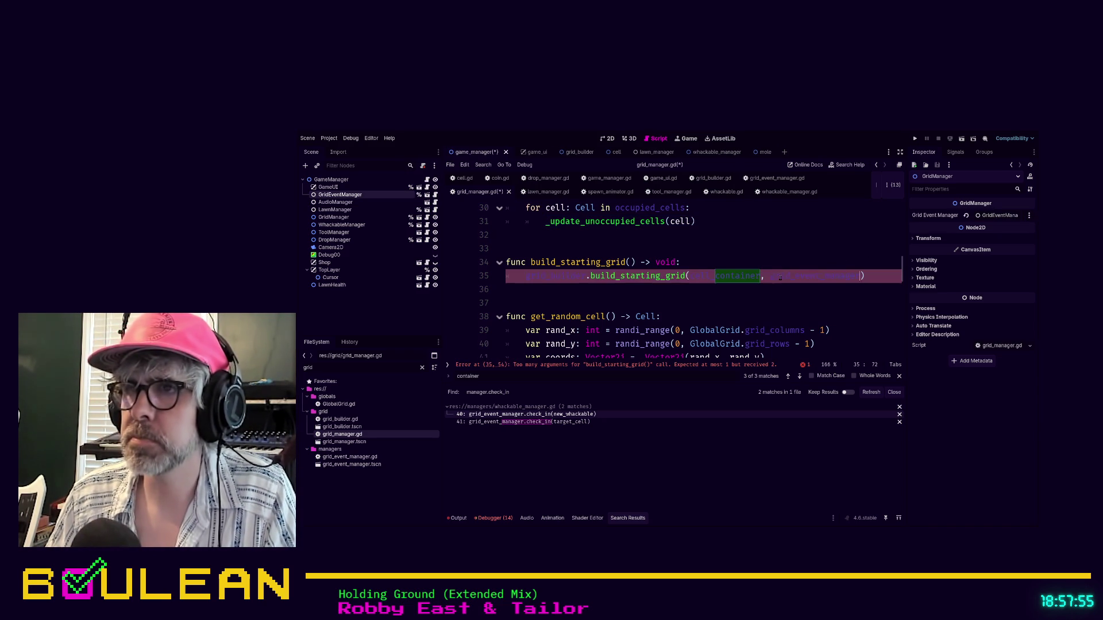
ctrl+click(684, 278)
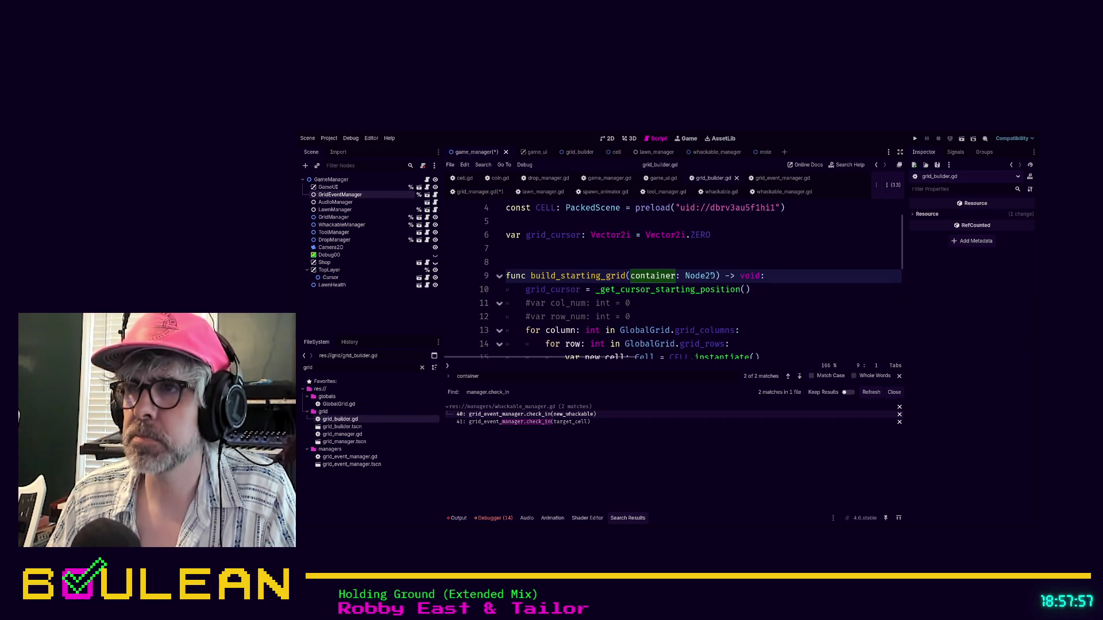
- Add a grid_event_manager: GridEventManager parameter to build_starting_grid
click(715, 275)
text(, grid_event_manager: Grid)
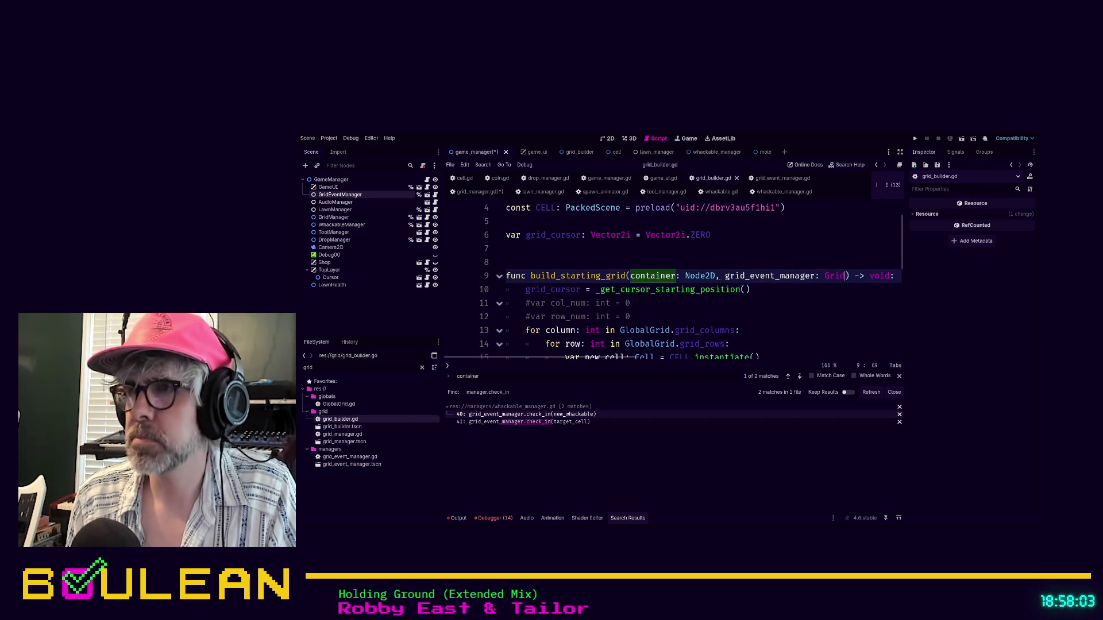
key(Down)
key(Return)
key(Down)
key(Down)
key(Down)
scroll(752, 301, down, 1)
scroll(768, 311, down, 1)
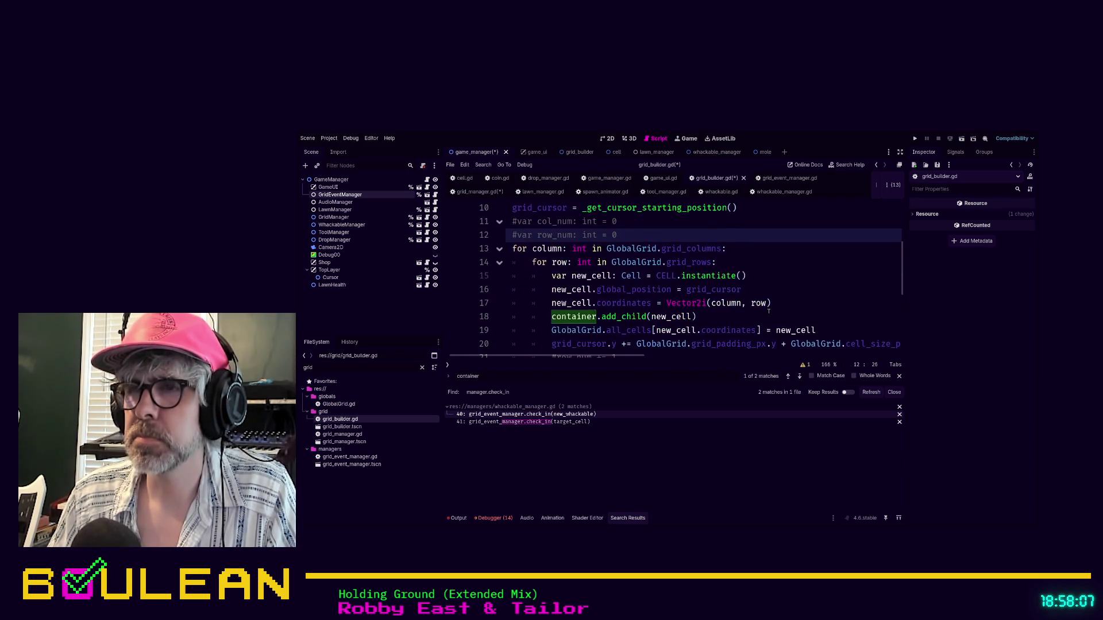
scroll(769, 311, down, 1)
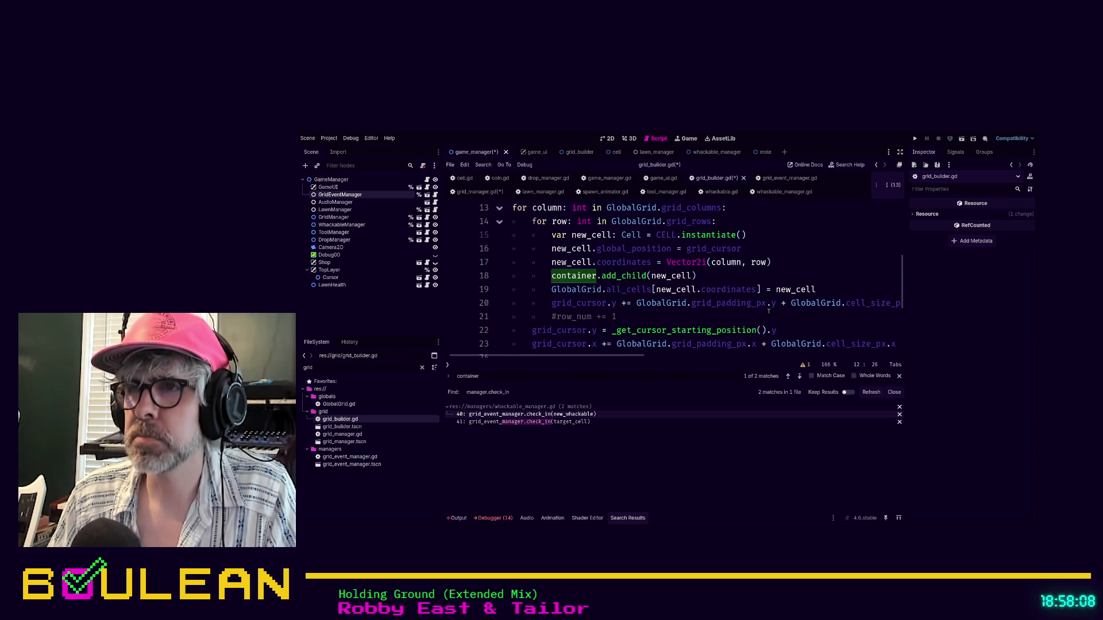
- Insert grid_event_manager.check_in(new_cell) after line 17, save the script, and run the project
click(784, 263)
key(Return)
text(gri)
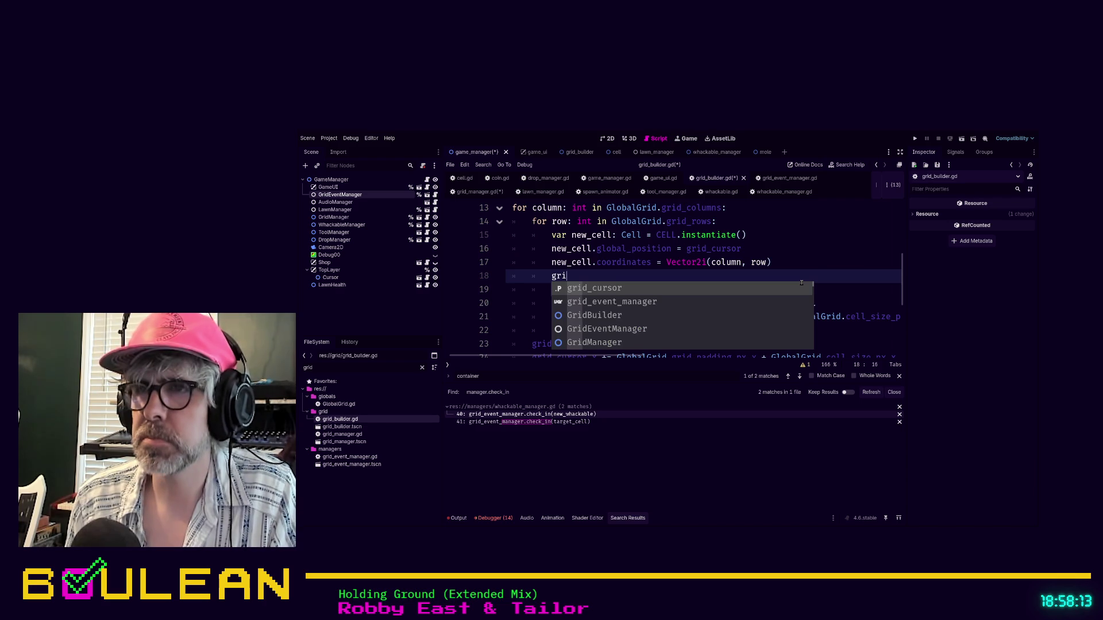
key(Down)
key(Return)
text(.)
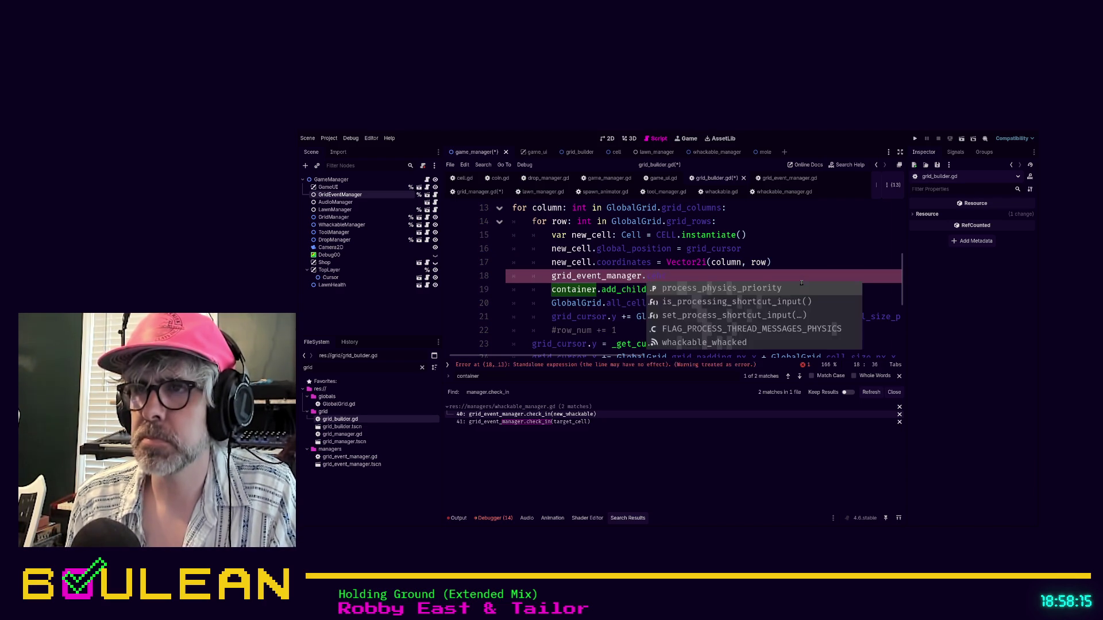
text(w)
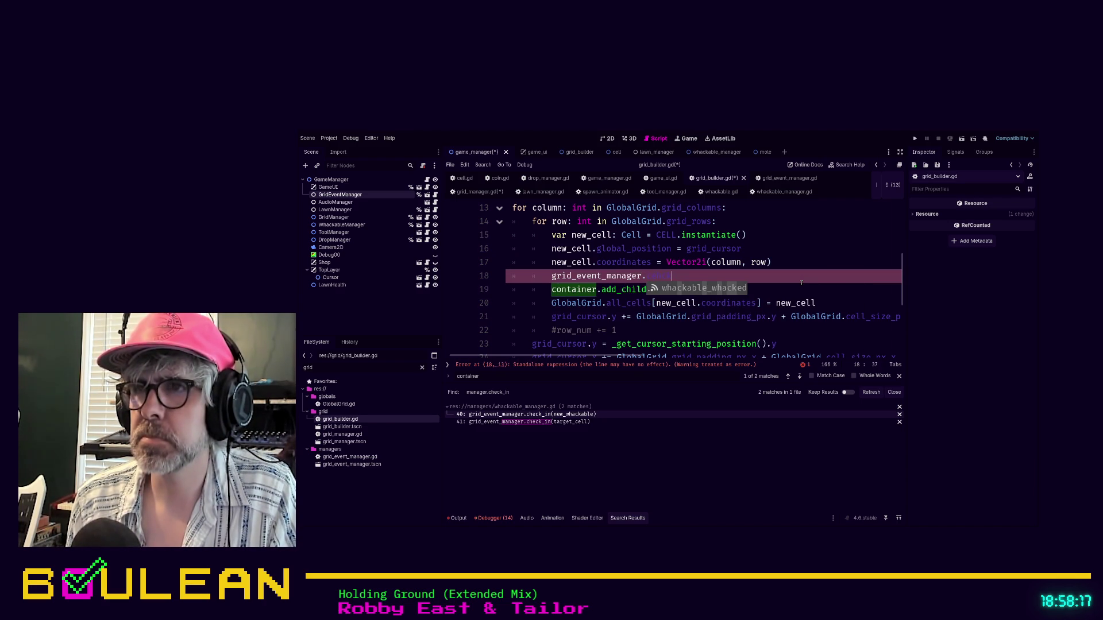
key(BackSpace)
key(BackSpace)
key(BackSpace)
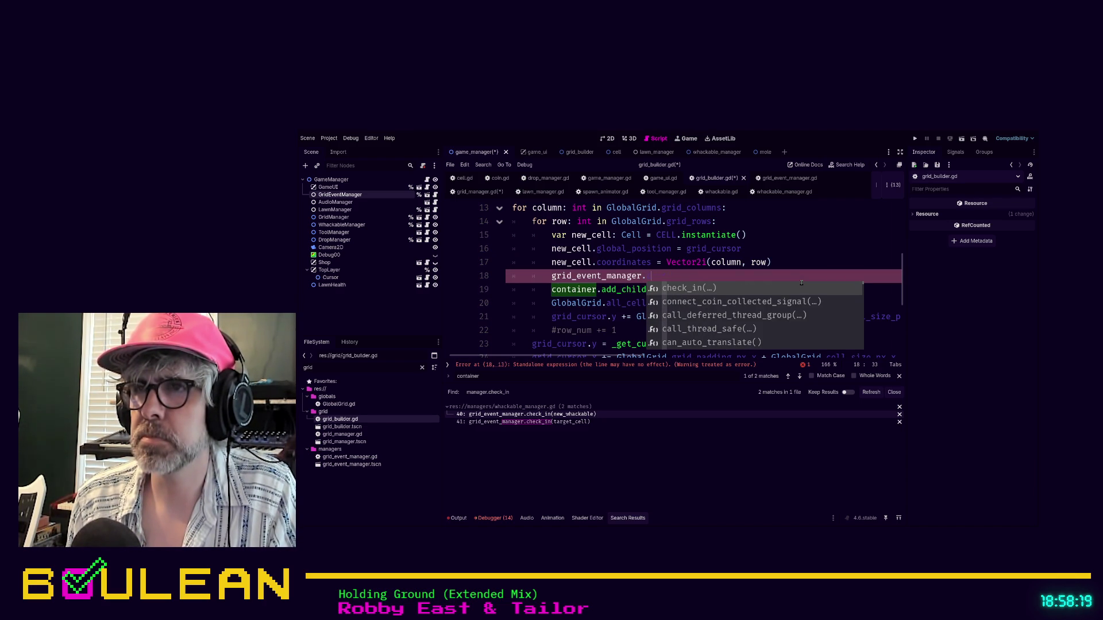
key(BackSpace)
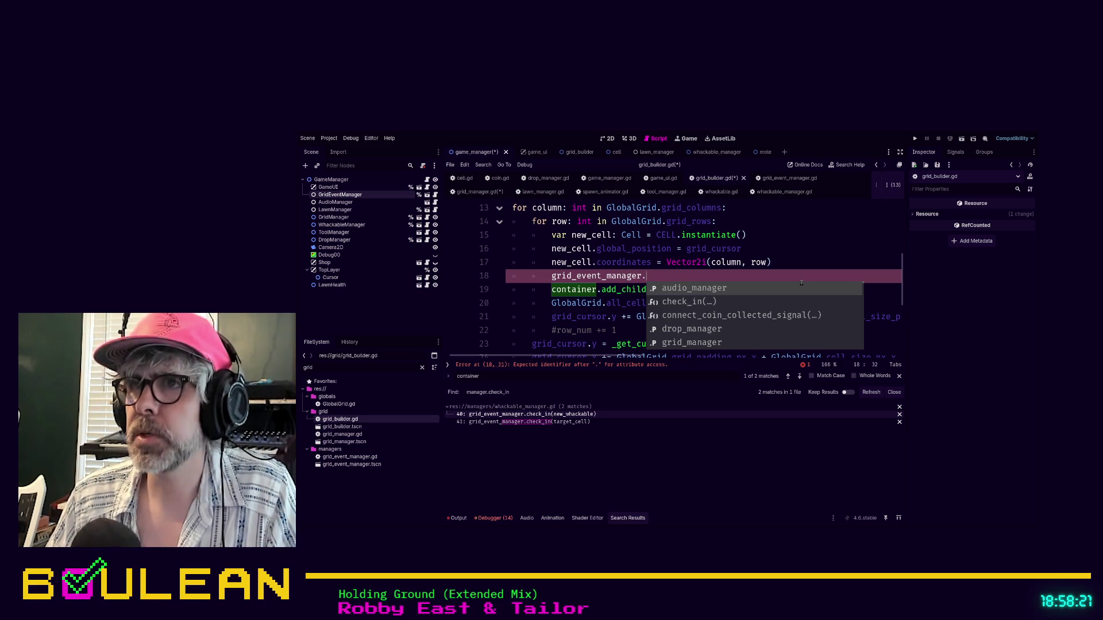
text(c)
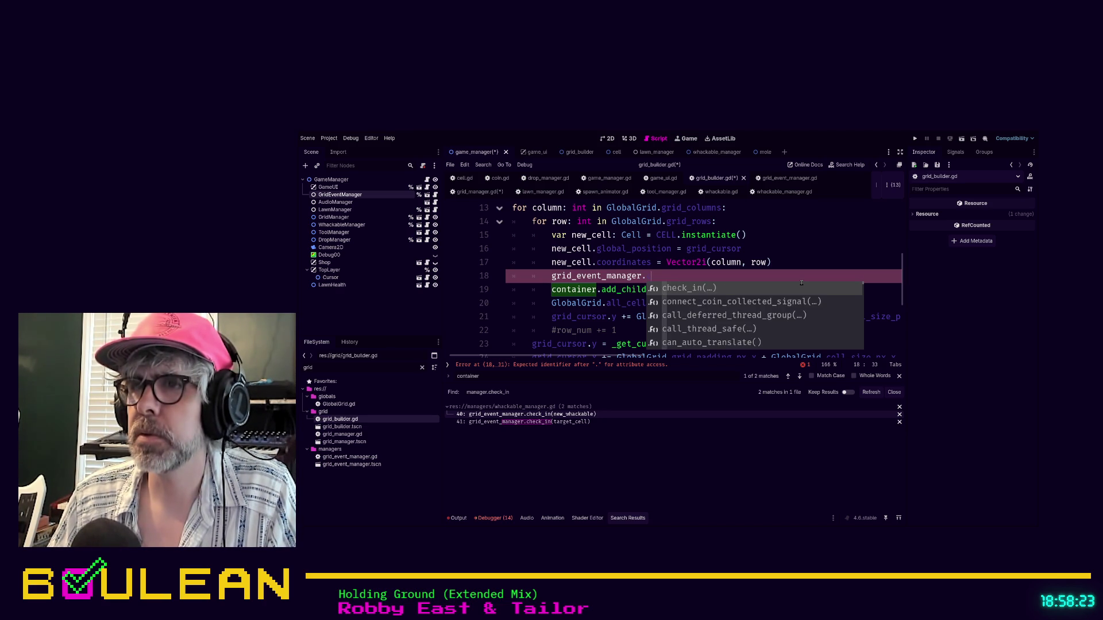
key(Return)
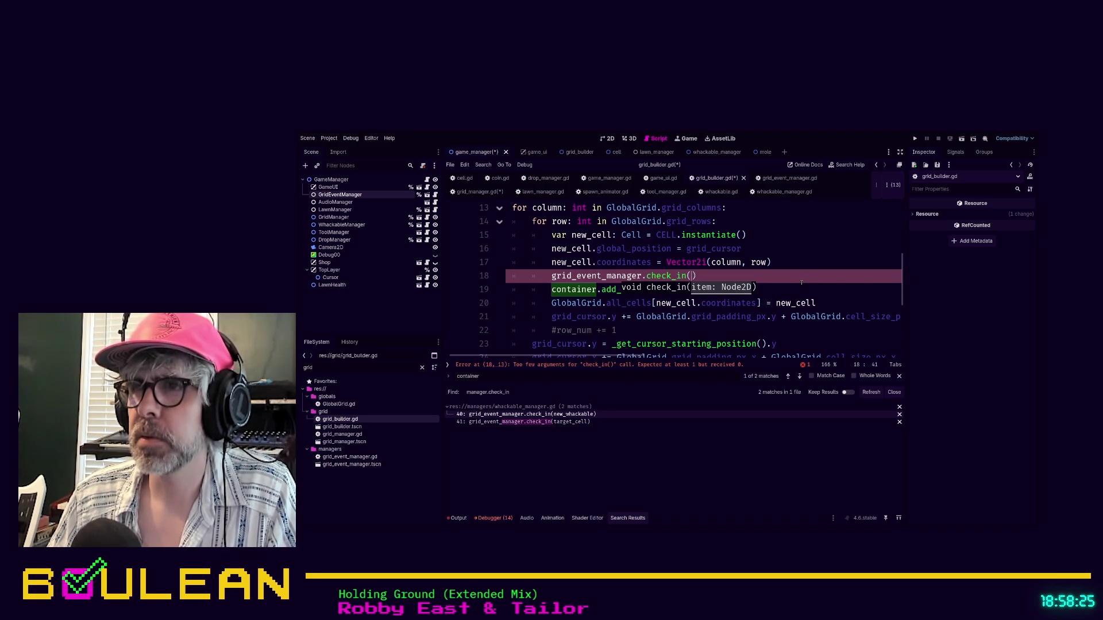
text(new_cel)
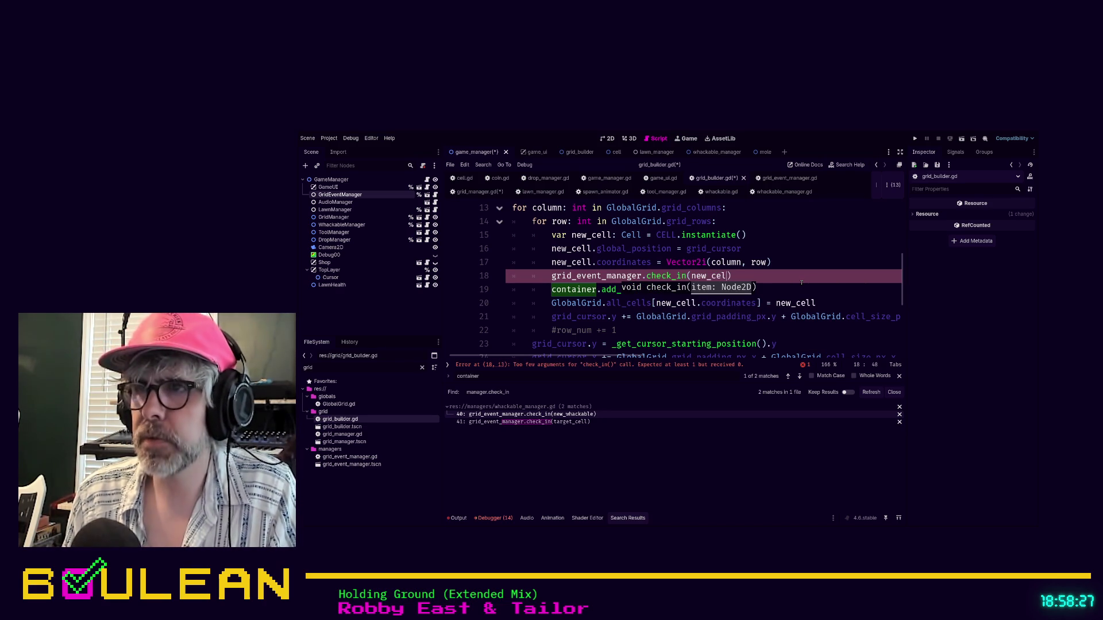
text(l))
key(ctrl+s)
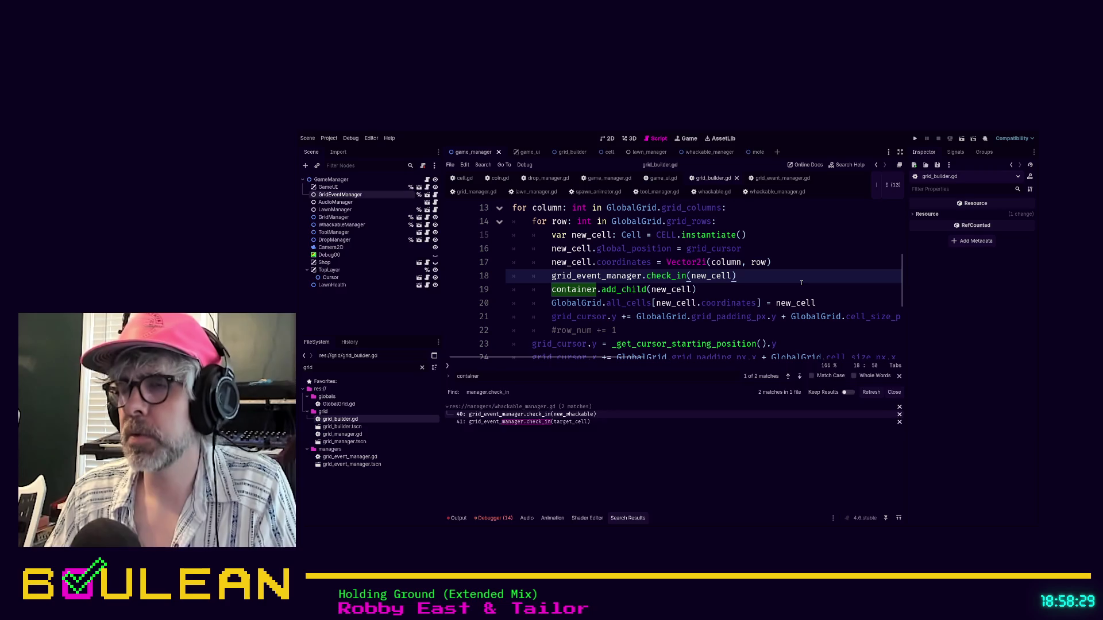
key(F5)
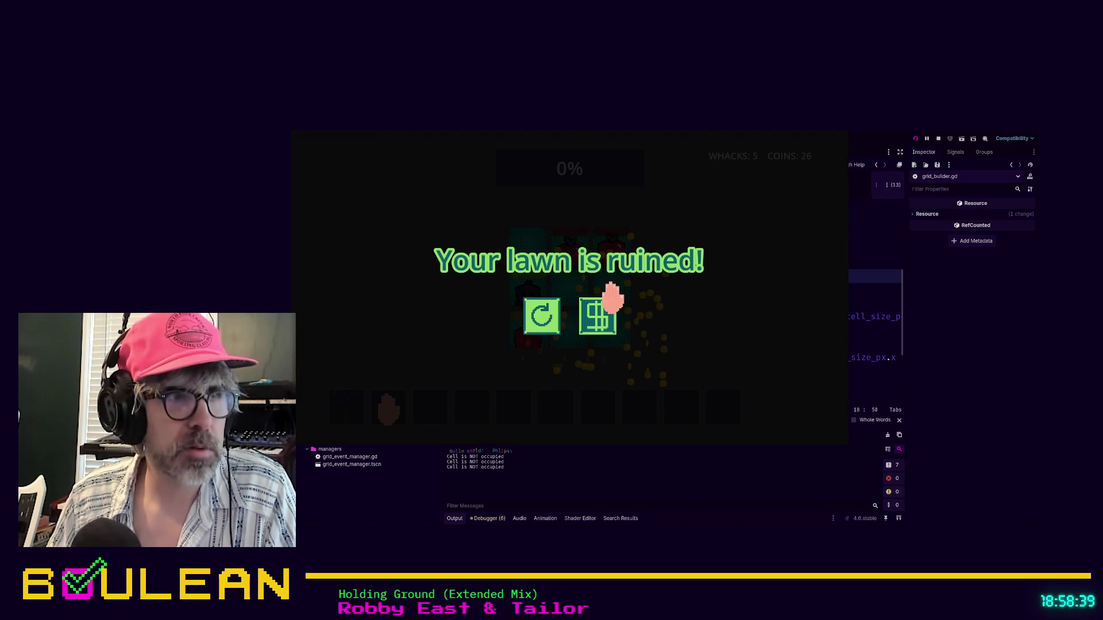
- Restart after the ruined lawn and whack creatures across the grid, reaching 19 whacks and 139 coins
click(535, 330)
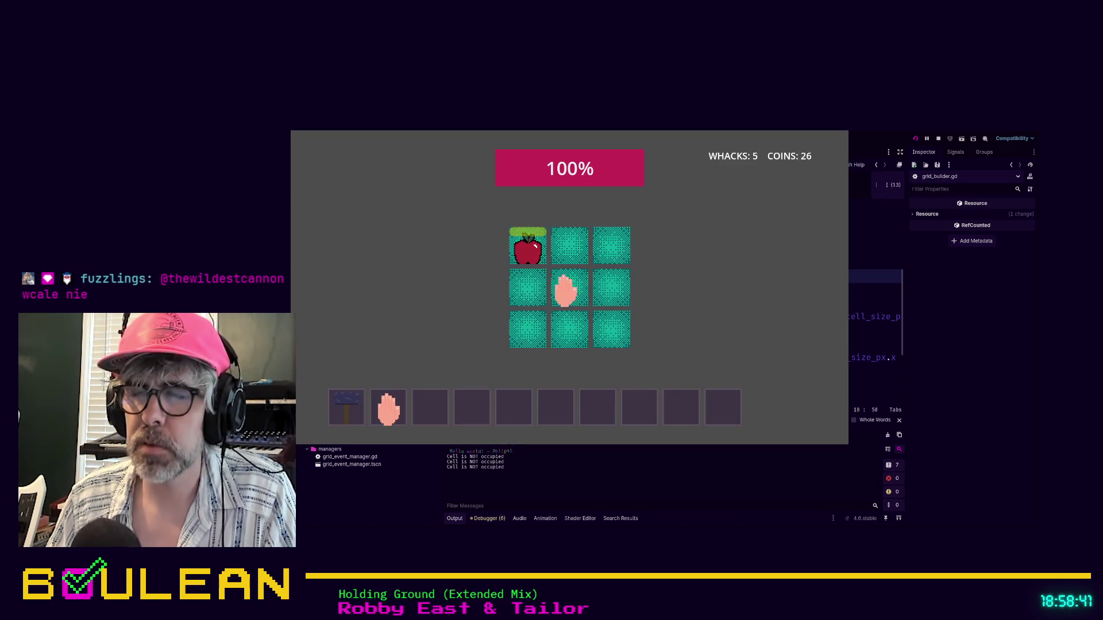
click(528, 252)
click(566, 332)
click(525, 290)
click(527, 336)
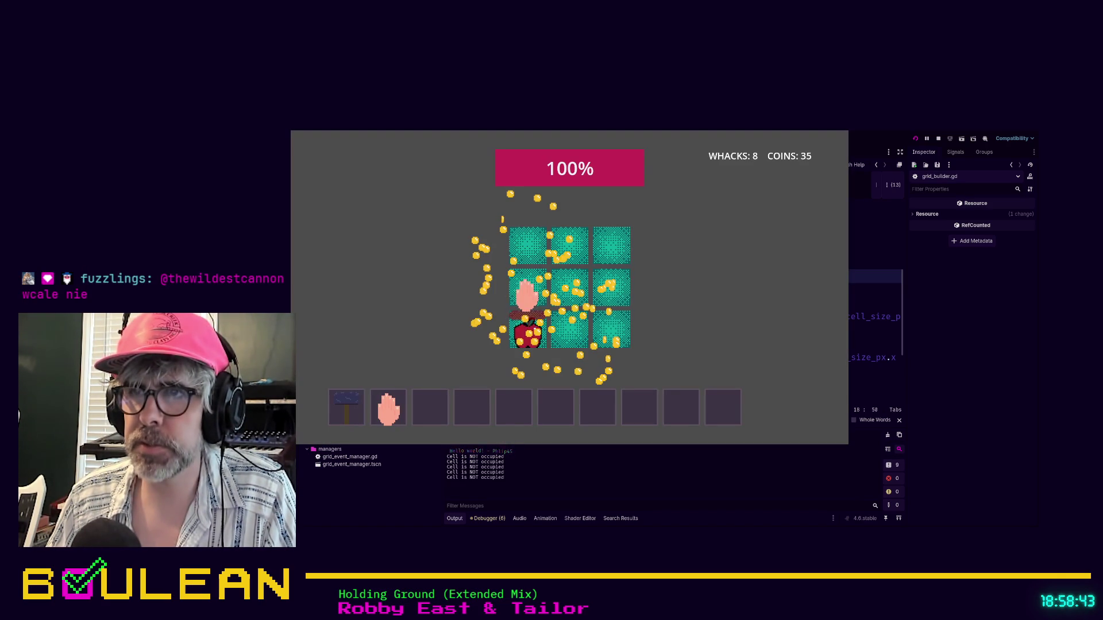
click(529, 248)
click(573, 247)
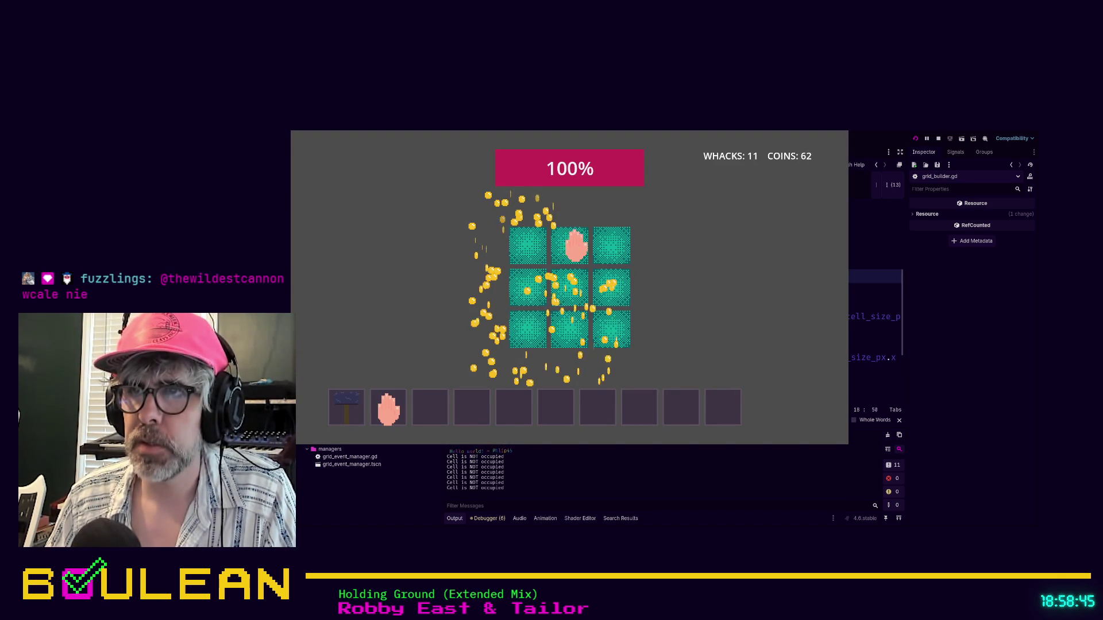
click(570, 329)
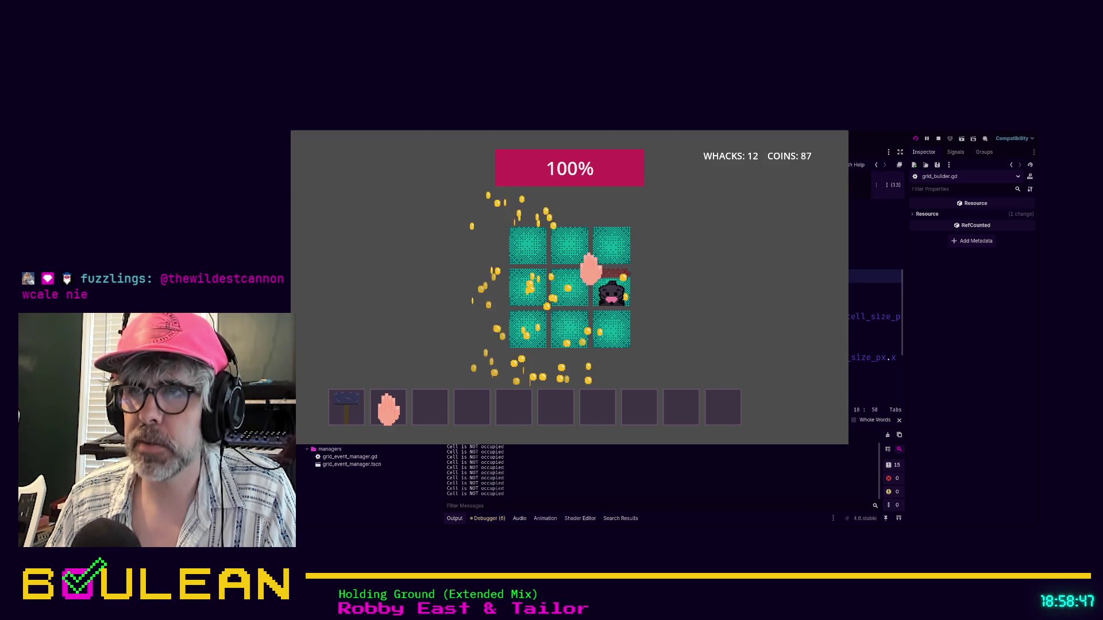
click(571, 290)
click(528, 290)
click(612, 247)
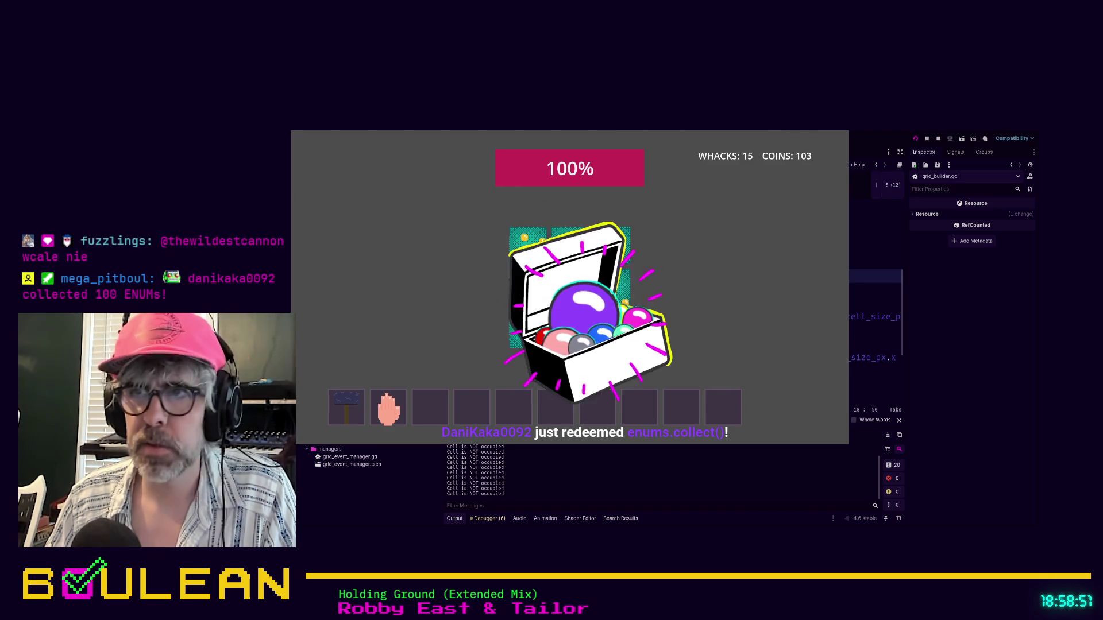
click(498, 290)
click(529, 290)
click(611, 290)
click(571, 290)
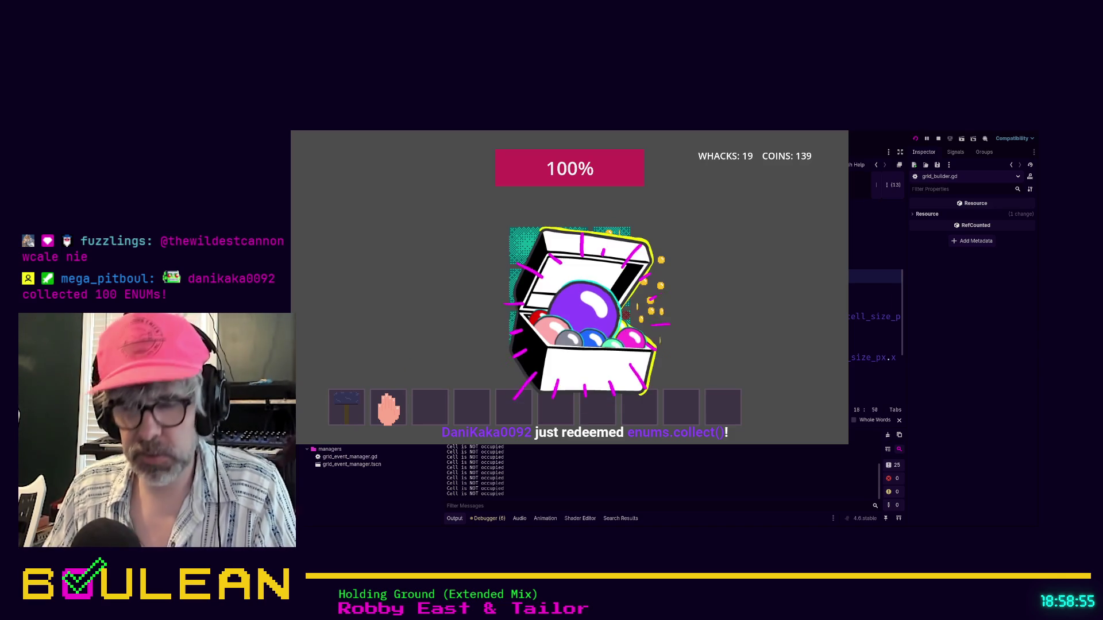
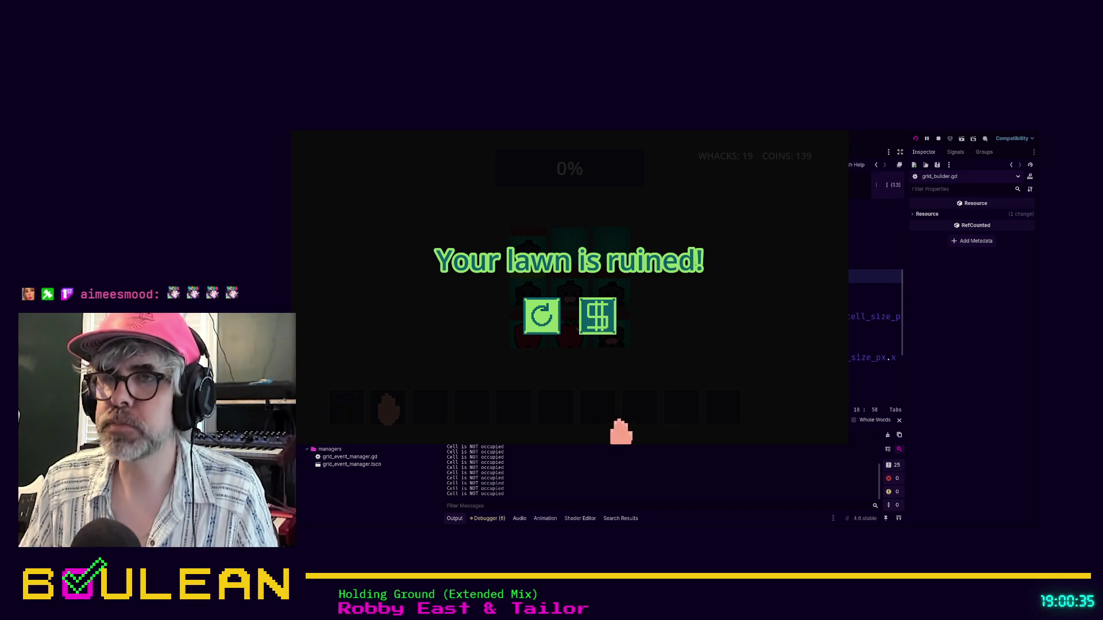
- Restart the whack game, hit four moles, then stop the run once the lawn is ruined
click(537, 313)
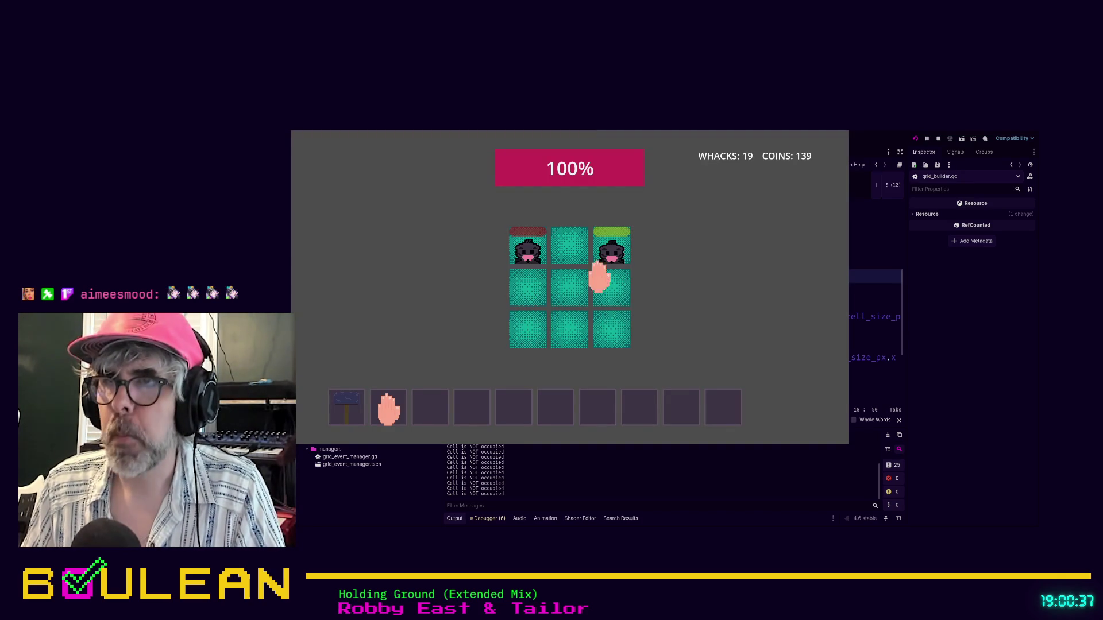
click(610, 244)
click(523, 246)
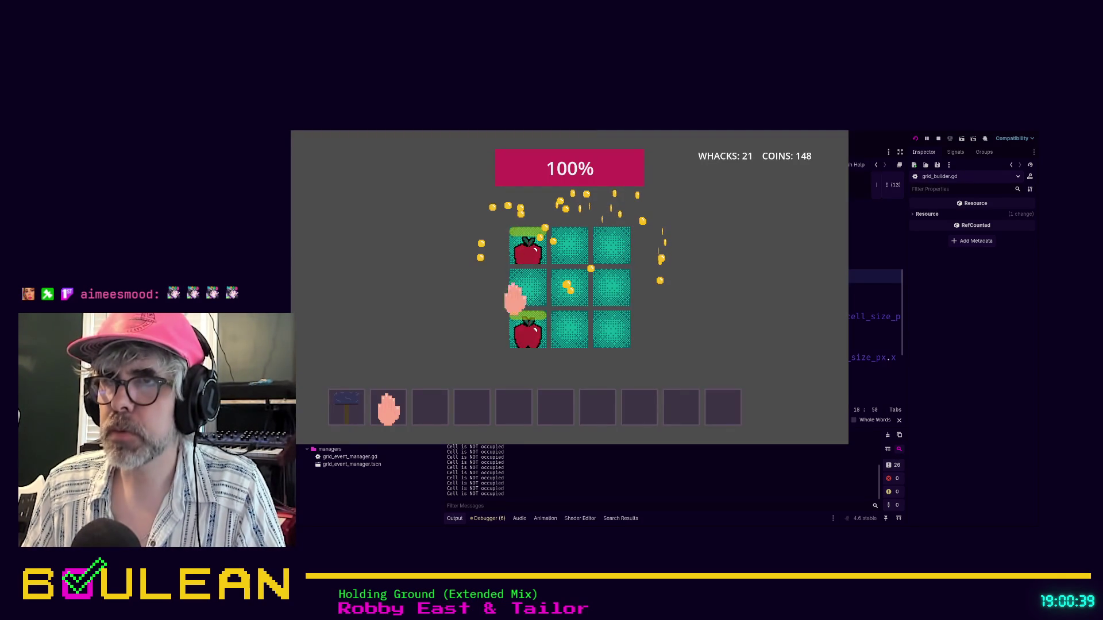
click(520, 330)
click(520, 250)
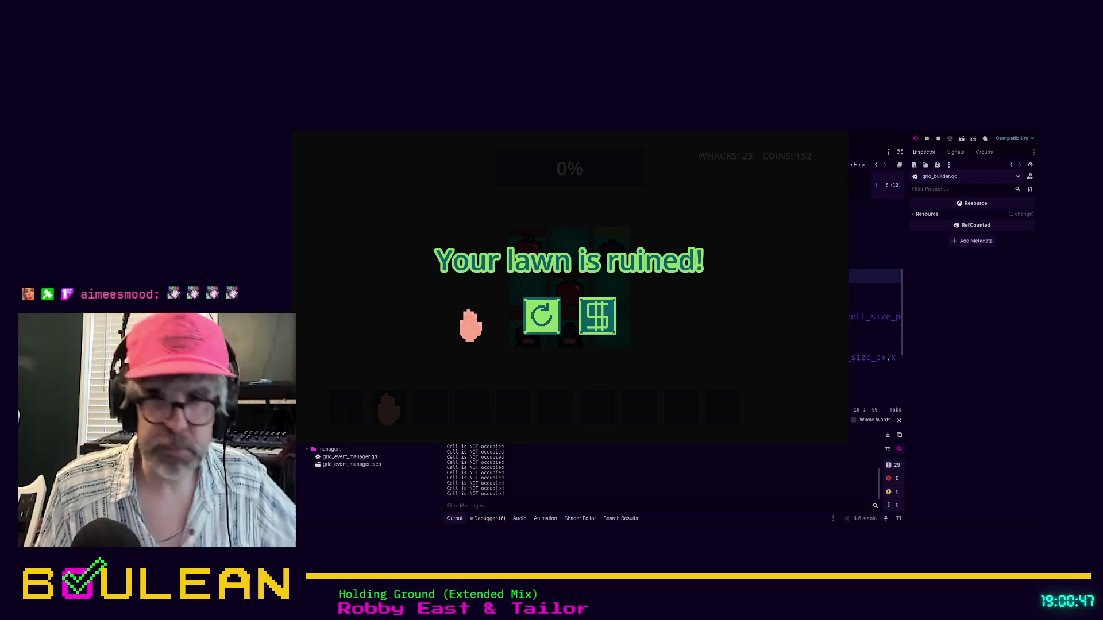
click(843, 136)
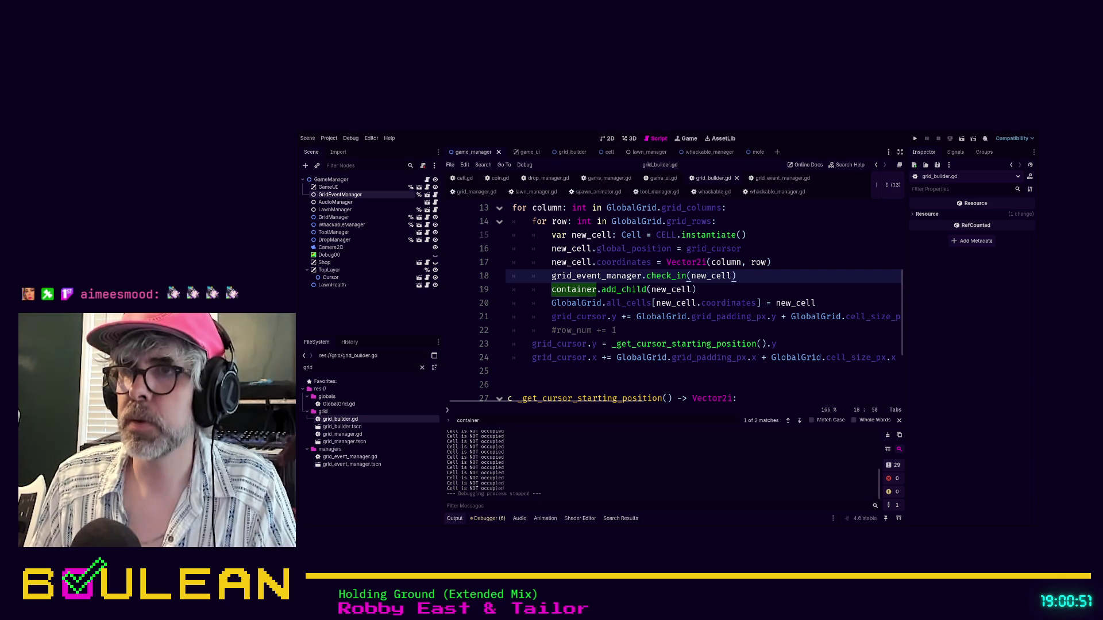
- Delete the commented-out #row_num += 1 line 22 from grid_builder.gd
click(701, 327)
key(shift+Home)
key(BackSpace)
key(BackSpace)
key(BackSpace)
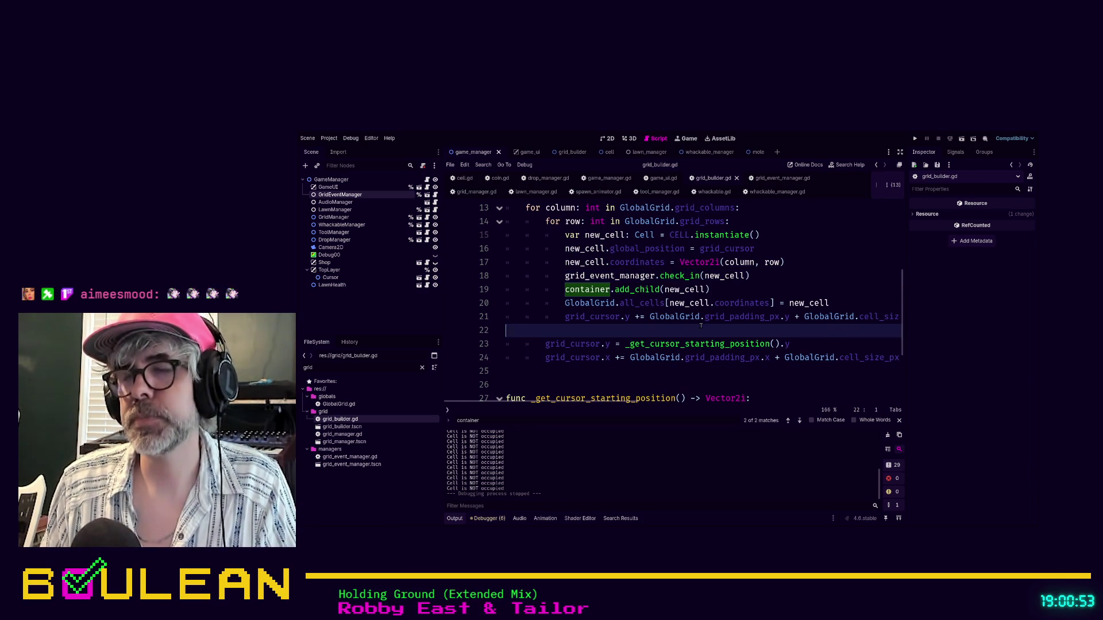
- Search the whole project for whackable_deals
scroll(689, 322, up, 4)
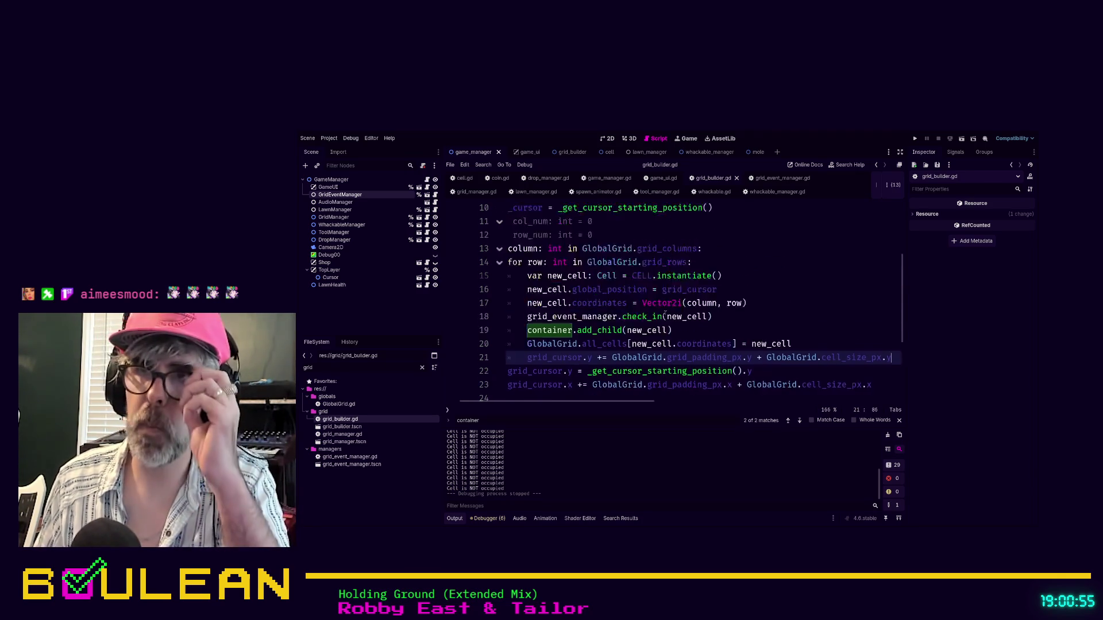
click(642, 299)
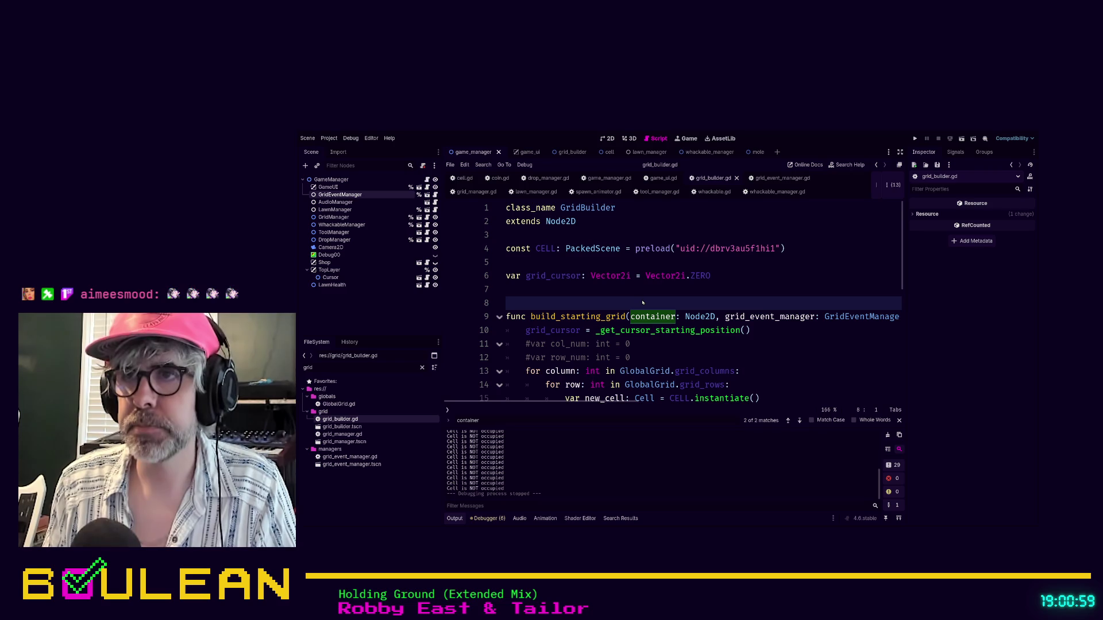
key(ctrl+shift+f)
key(Return)
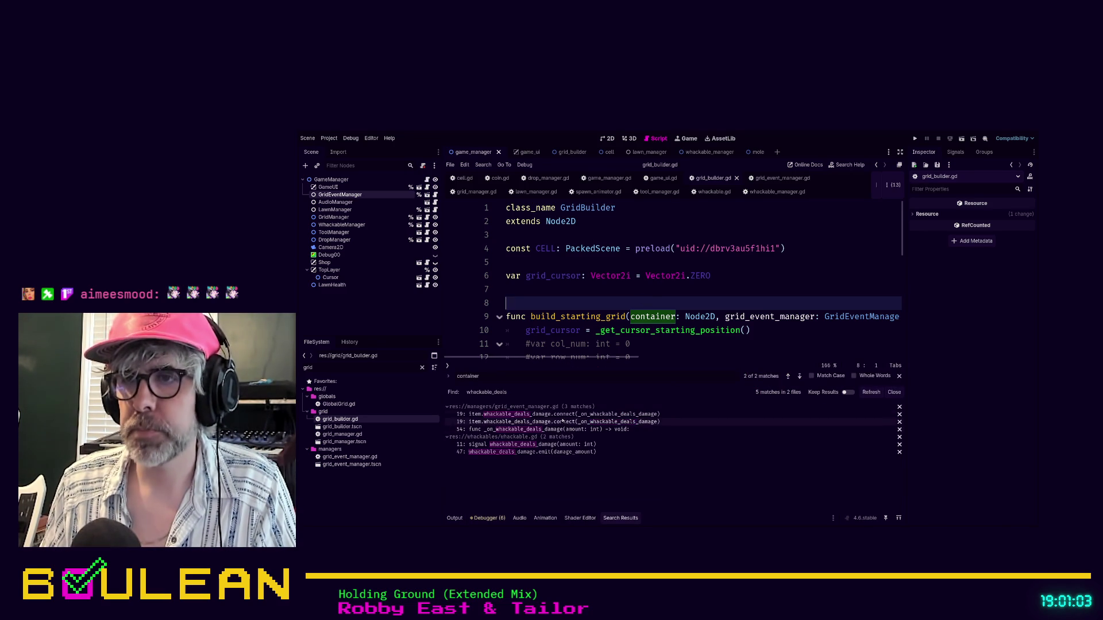
- Open grid_event_manager.gd from the first match and review _on_whackable_deals_damage and check_in
click(649, 414)
scroll(762, 309, down, 1)
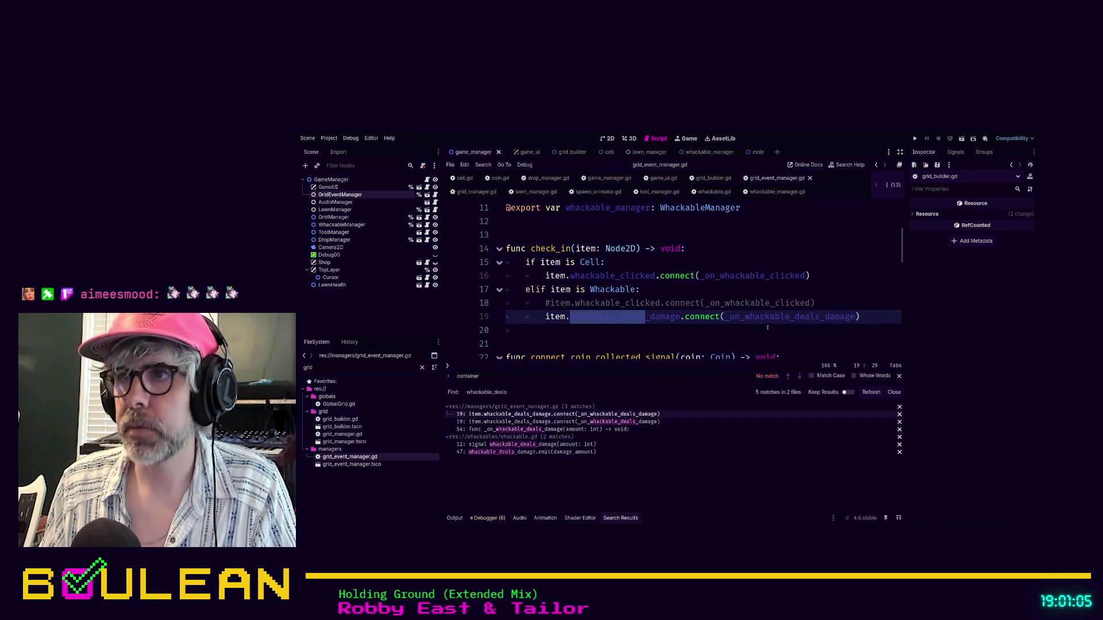
ctrl+click(767, 316)
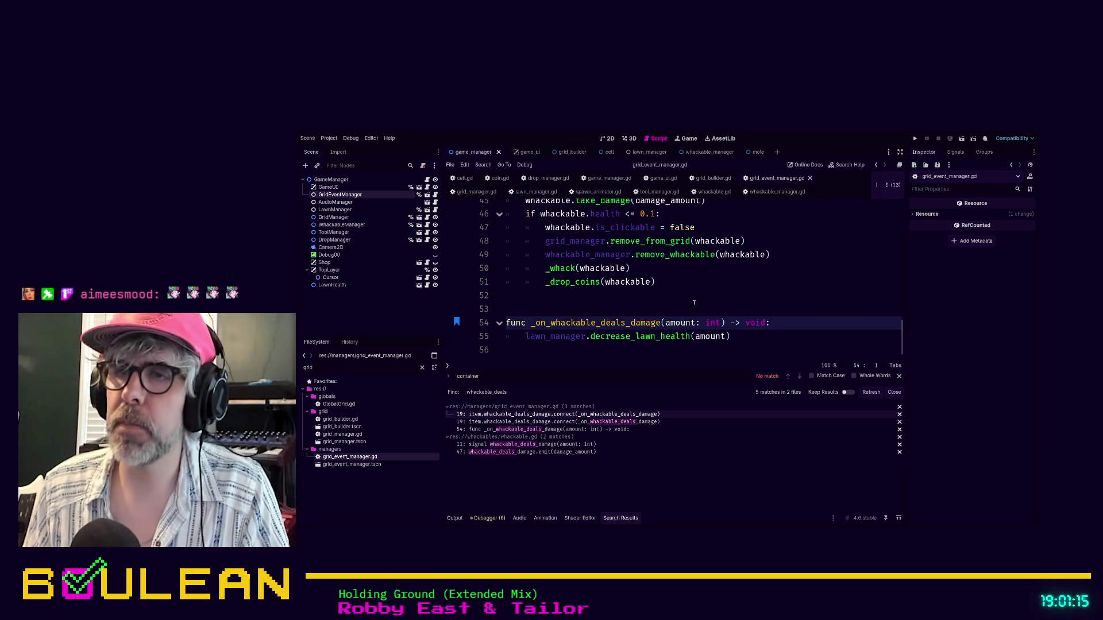
scroll(694, 303, up, 13)
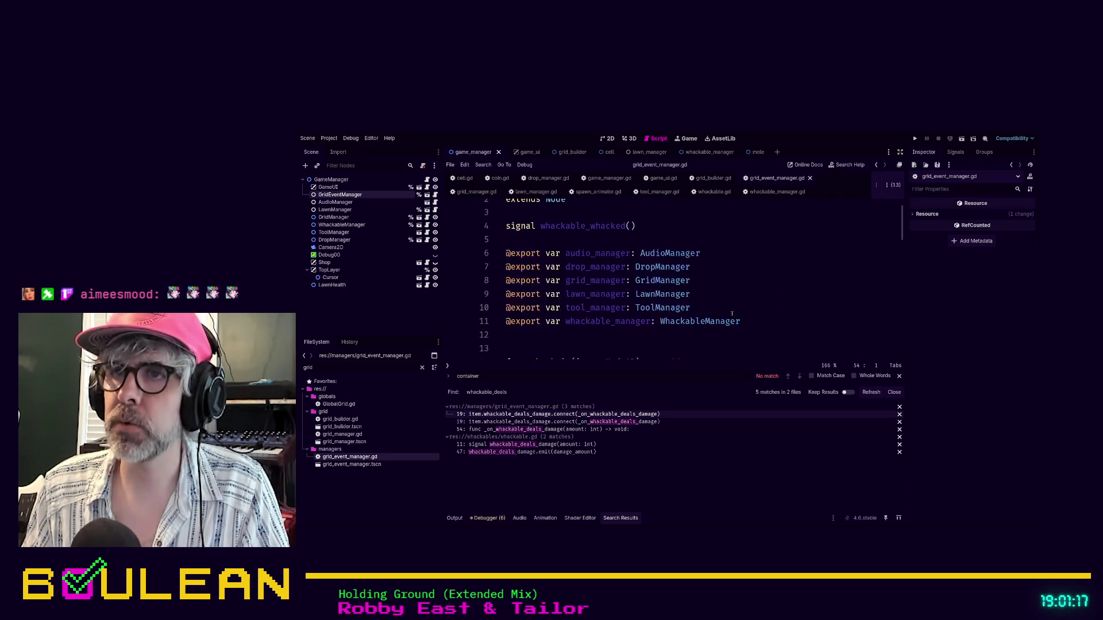
scroll(730, 313, down, 7)
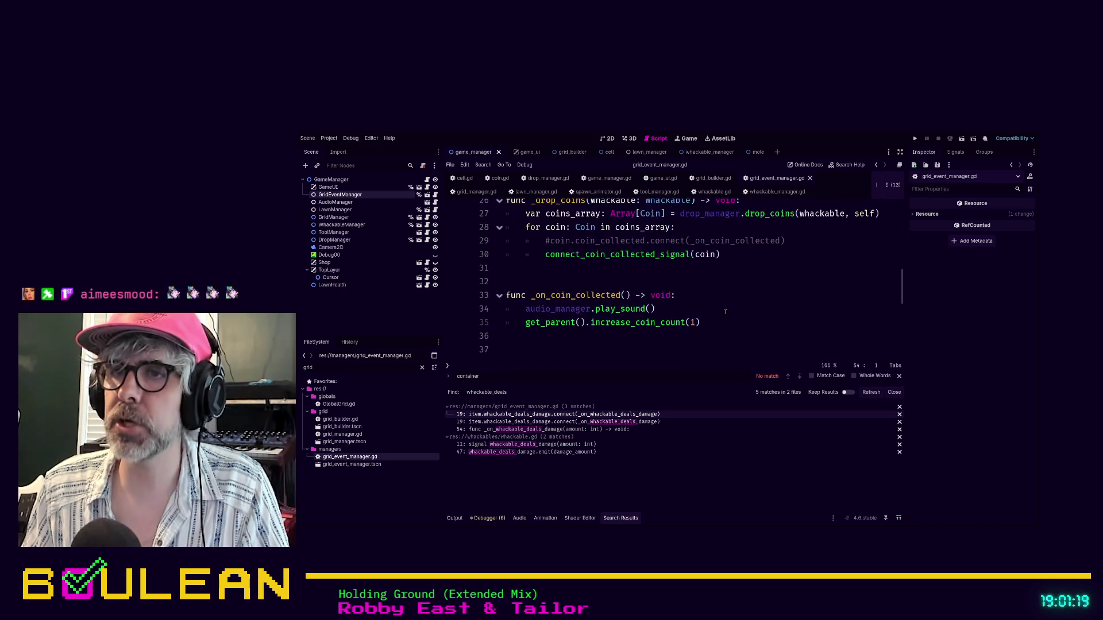
scroll(726, 312, up, 2)
scroll(726, 312, down, 3)
scroll(725, 312, up, 6)
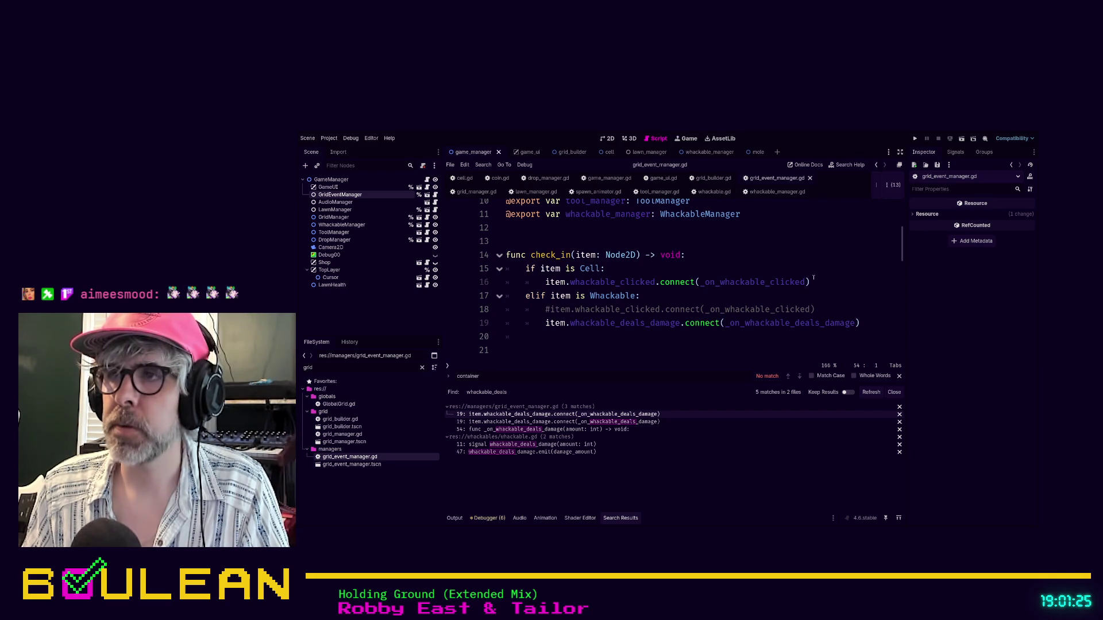
- Delete the commented-out whackable_clicked connection on line 18 of check_in
click(812, 311)
key(shift+Home)
key(shift+Home)
key(BackSpace)
key(BackSpace)
- Add a line below line 16 connecting the cell's signal to _on_unoccupied_cell_clicked
key(Up)
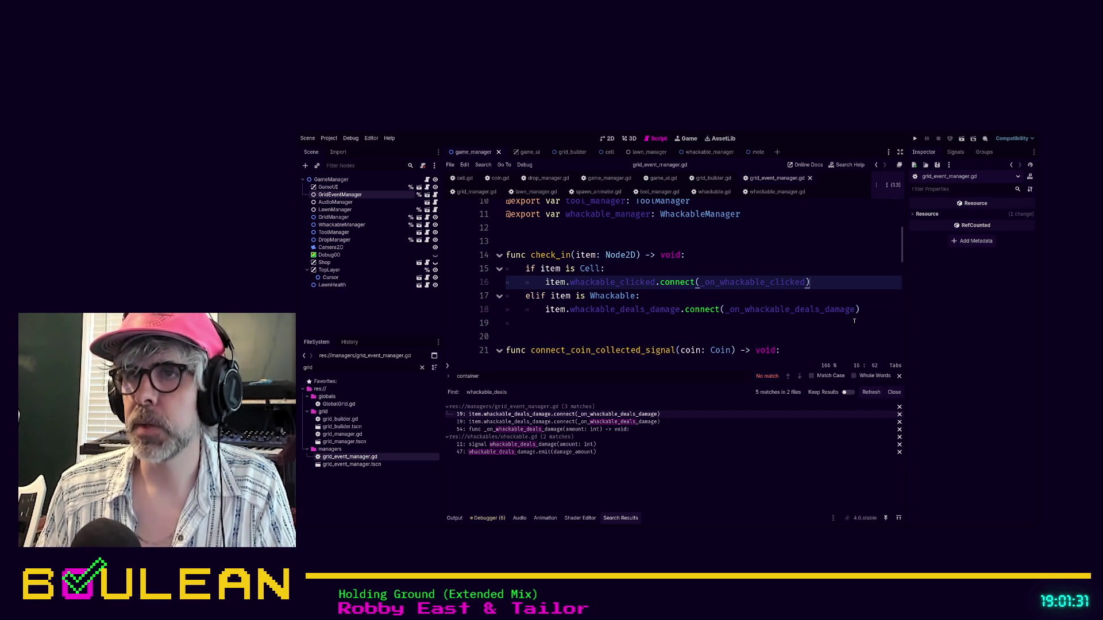
key(Return)
text(itm)
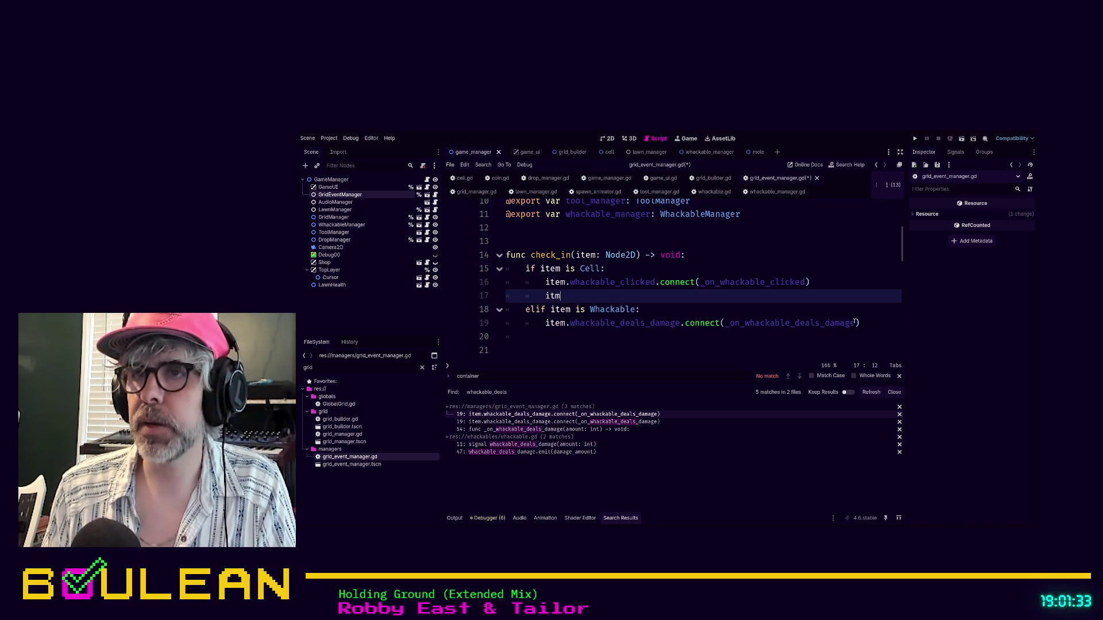
key(BackSpace)
text(em.)
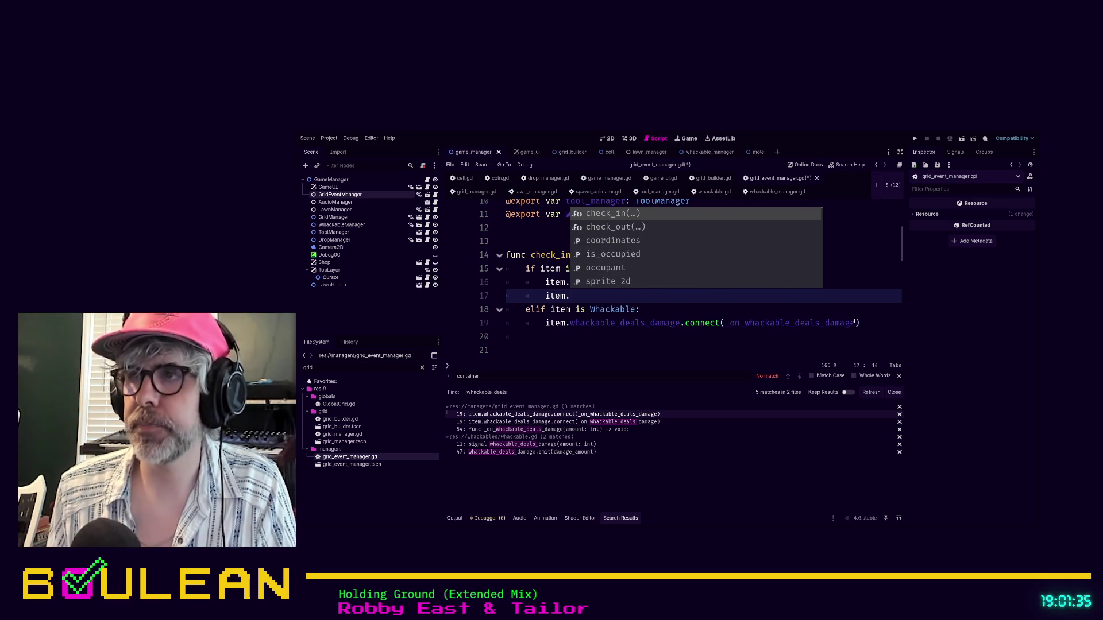
key(Escape)
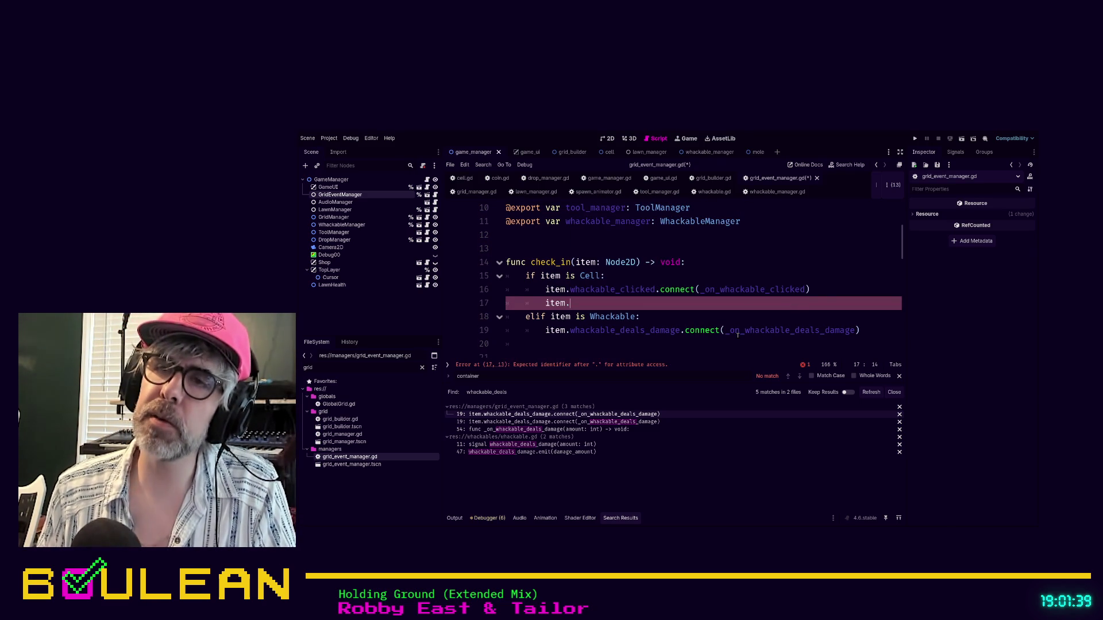
key(Up)
key(Right)
key(Right)
key(Right)
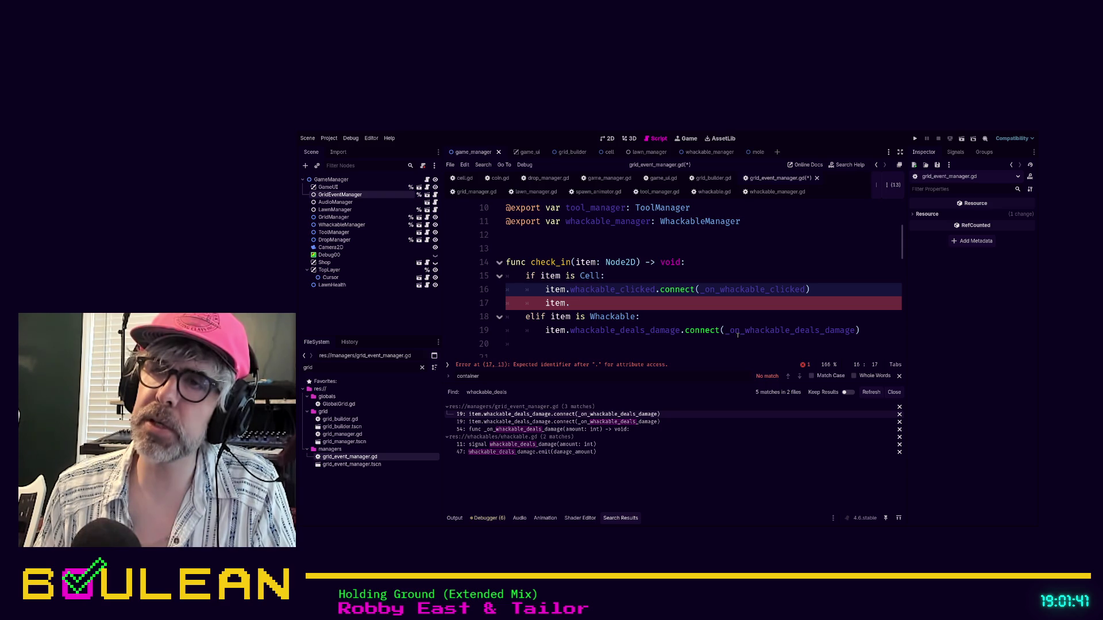
key(Down)
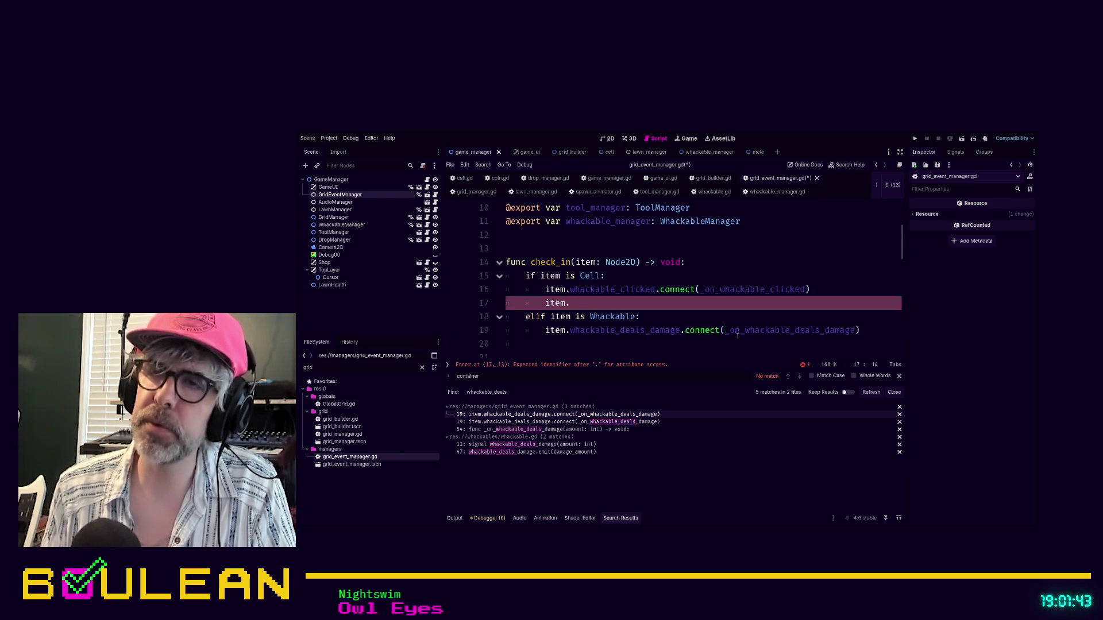
text(whackab)
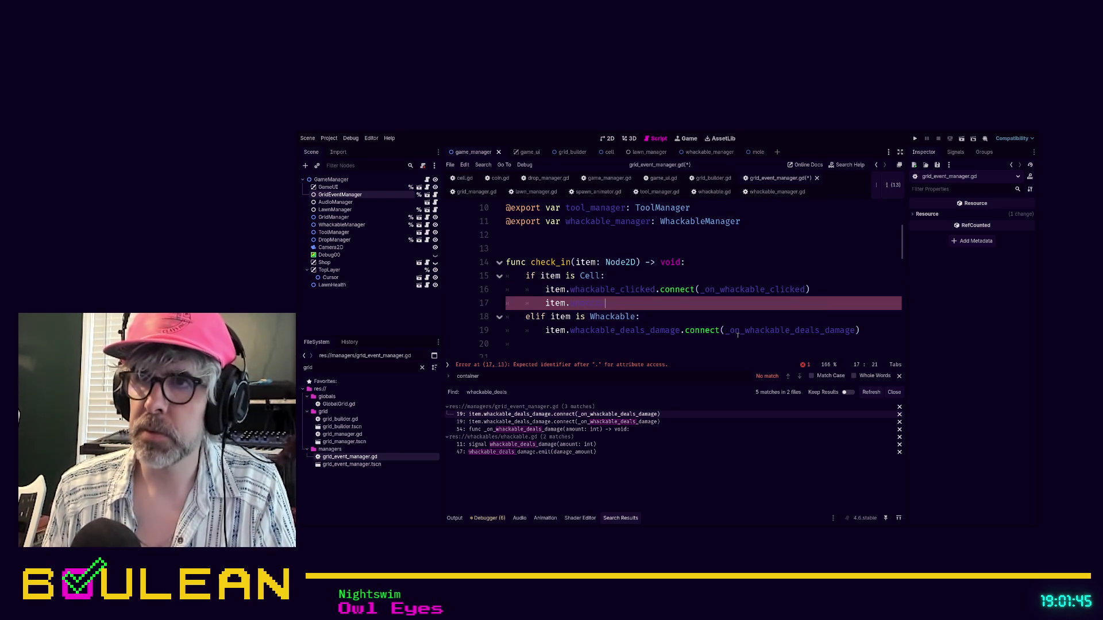
text(ck)
text(ed.)
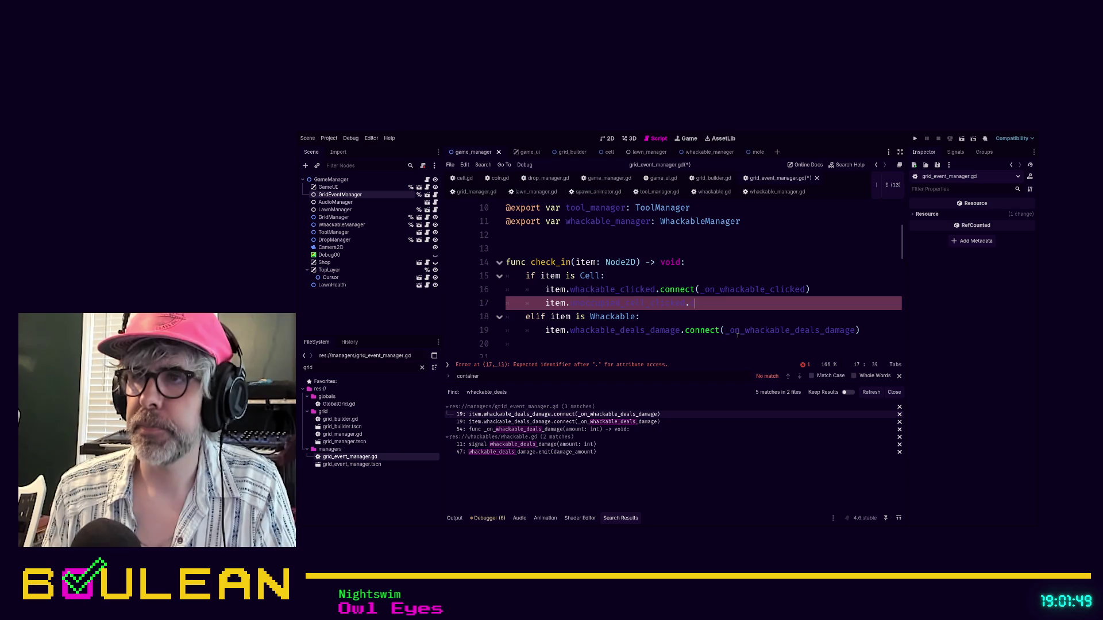
text(connect(_on_unoccupied_cell_clicked)
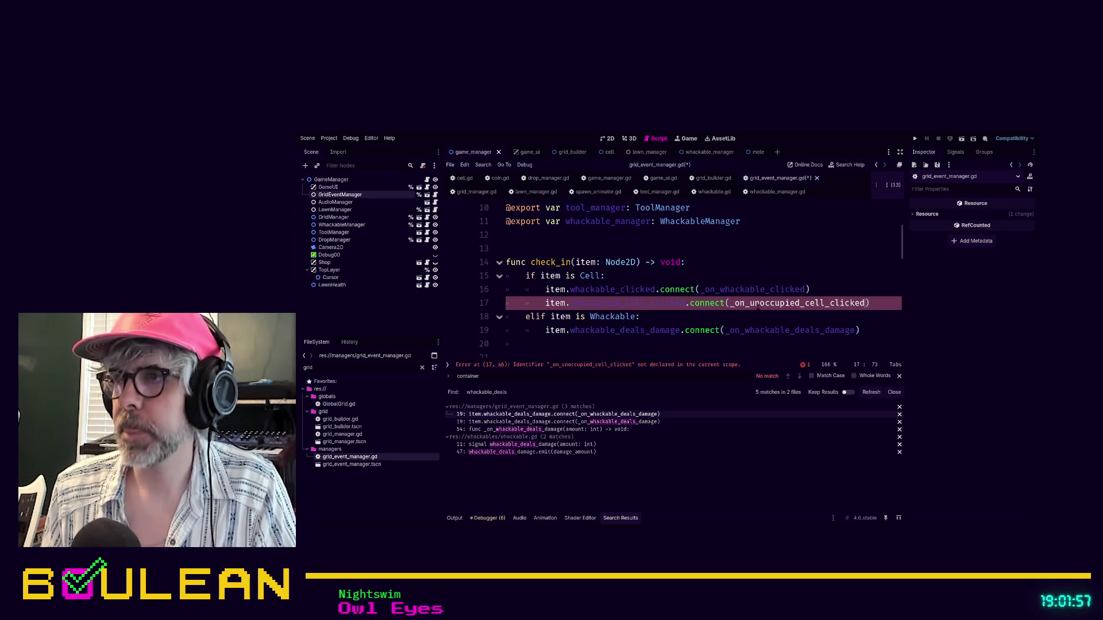
- Select the new handler name and jump to the _on_whackable_clicked definition
double_click(757, 305)
ctrl+click(764, 290)
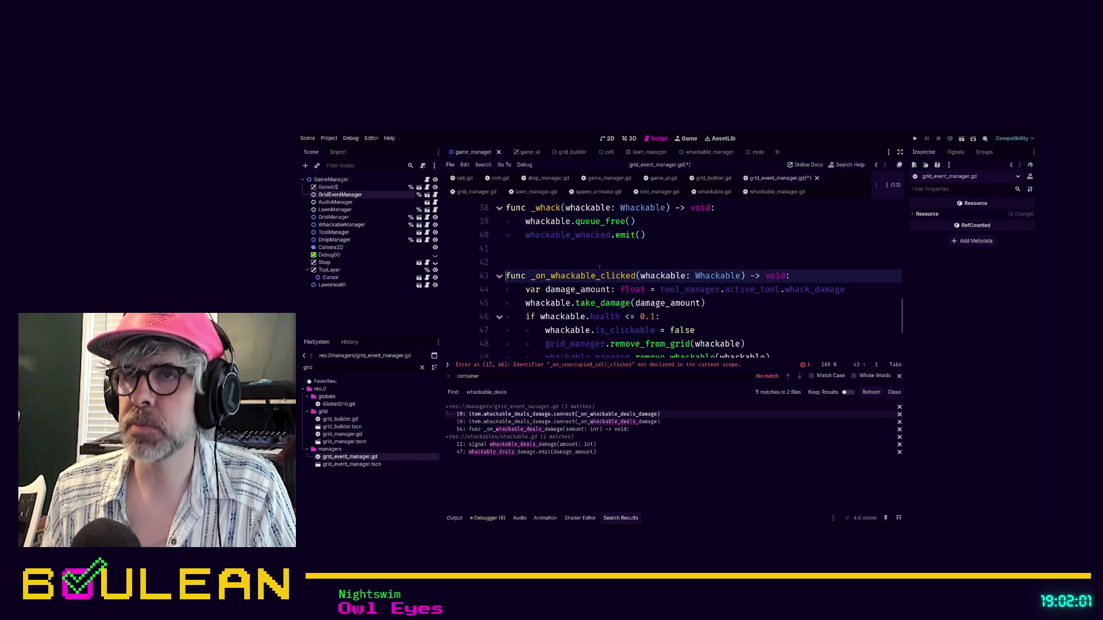
click(597, 248)
- Above _whack, write the signature func _on_unoccupied_cell_clicked(cell: Cell) -> void
scroll(574, 270, up, 2)
click(563, 277)
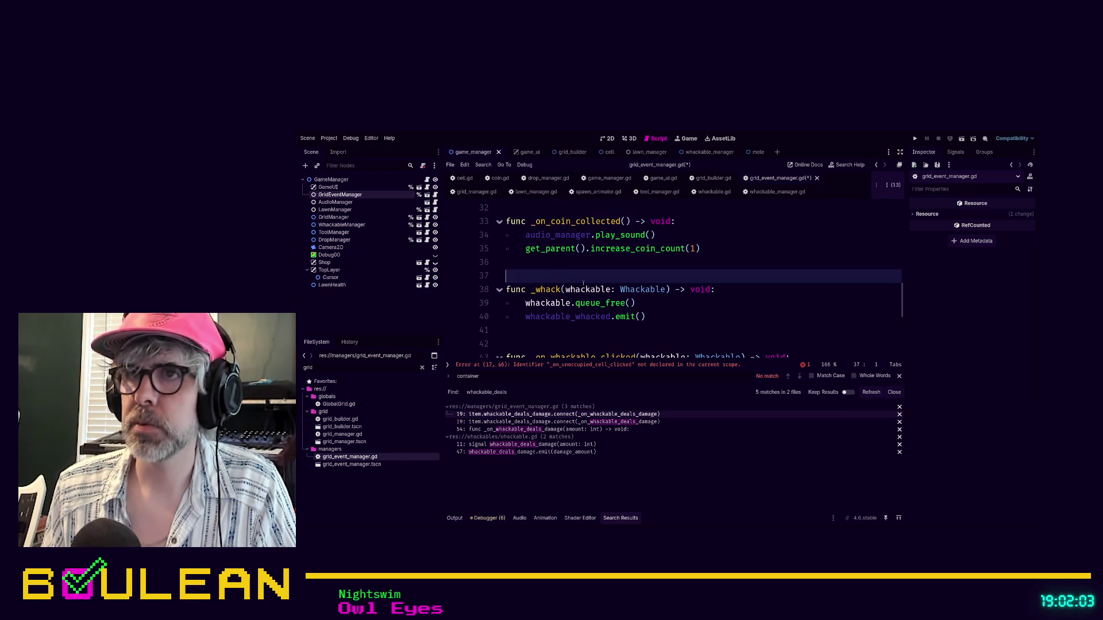
key(Return)
key(Return)
key(Return)
key(Up)
key(Up)
key(Up)
key(Return)
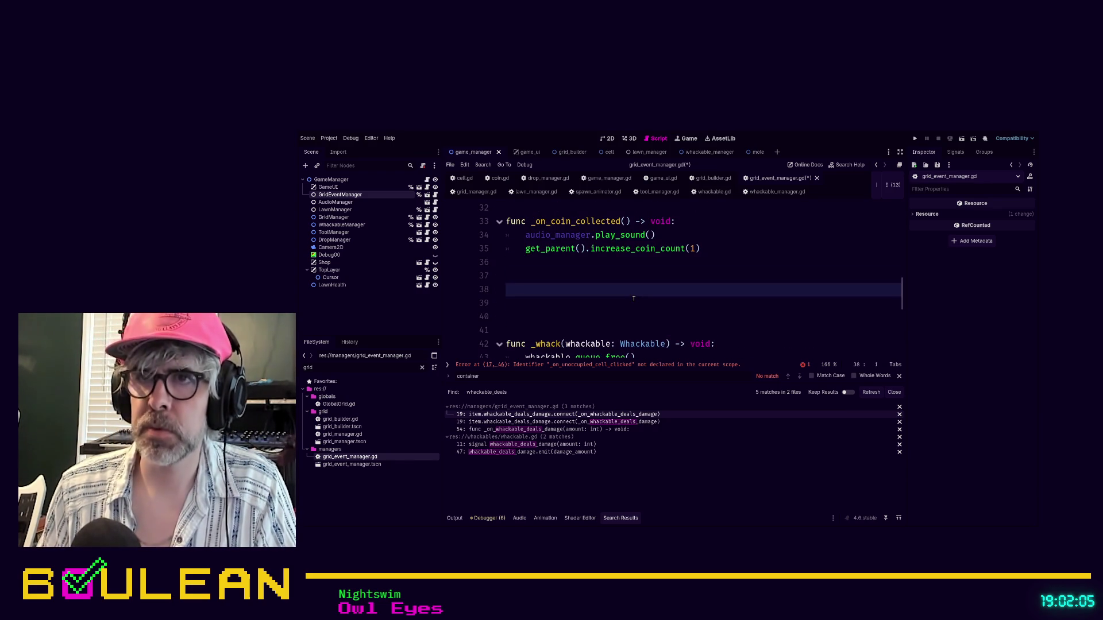
text(func _on_unoccupied_cell_clicked)
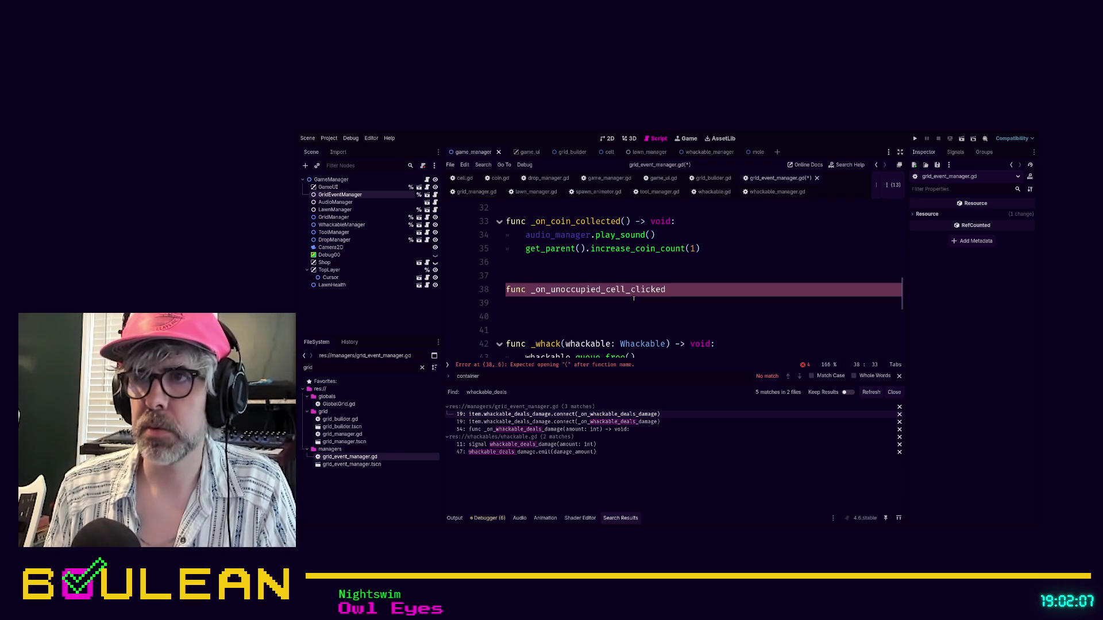
text(()
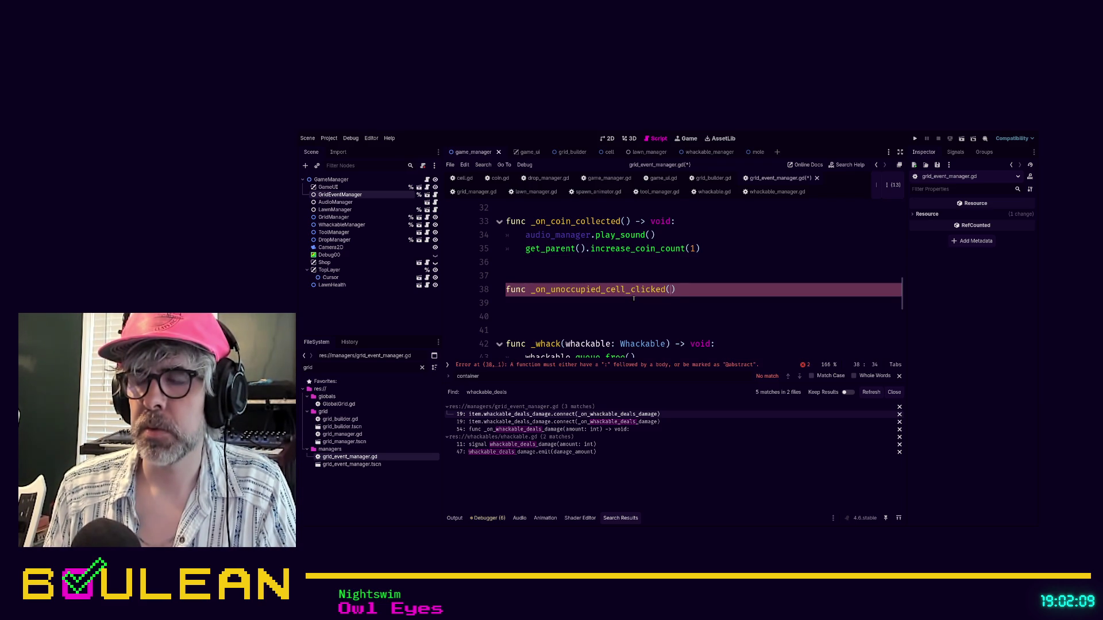
text(cell: Cell) -> voi)
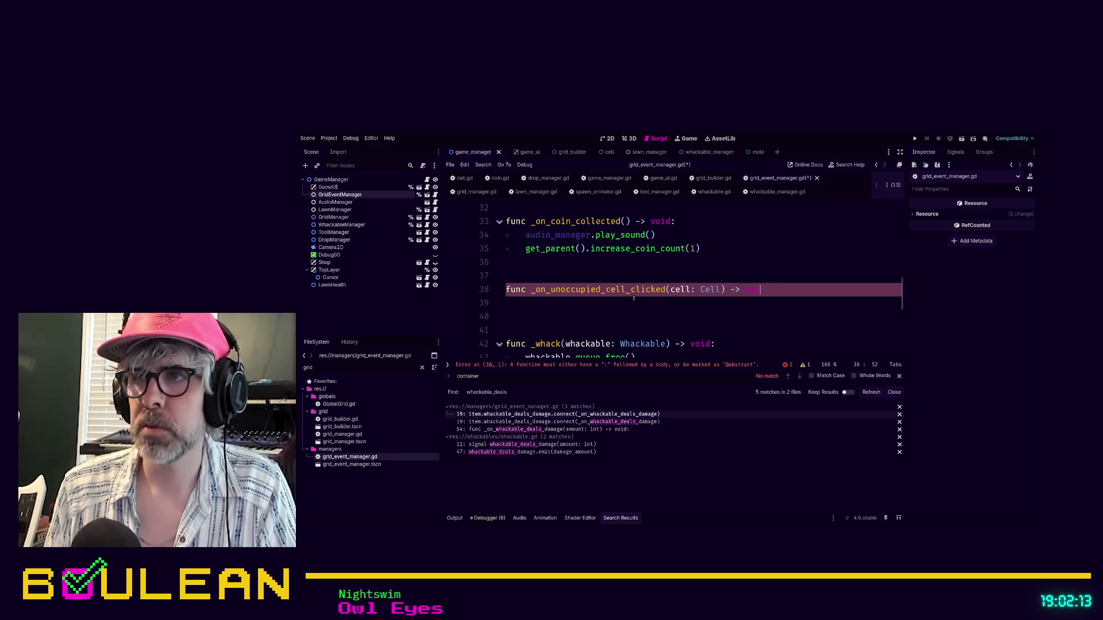
text(d:)
key(Return)
- Make the function body print "UNOCCUPIED CELL CLICKED" and save grid_event_manager.gd
text(pass)
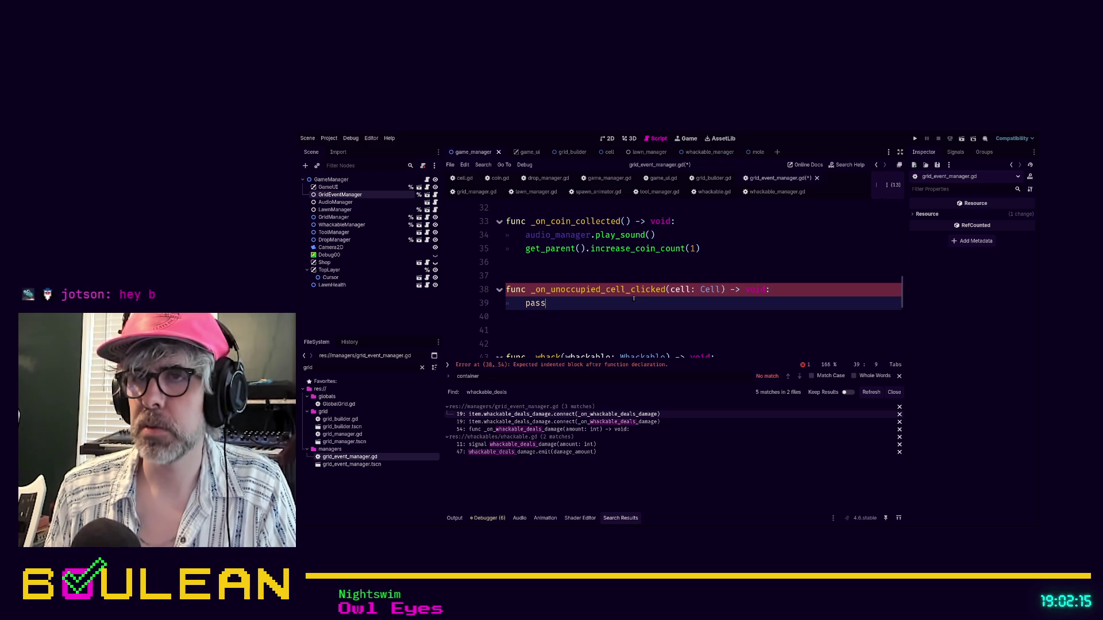
key(BackSpace)
key(BackSpace)
key(BackSpace)
text(print("UNOCCUPIED CELL CLICKED)
key(ctrl+s)
click(746, 304)
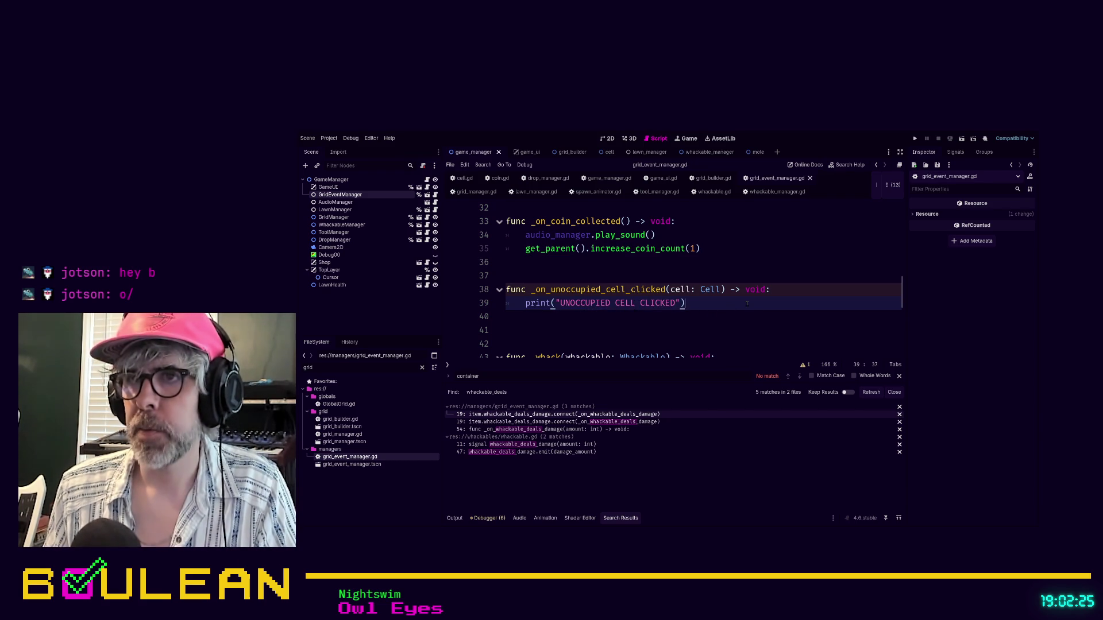